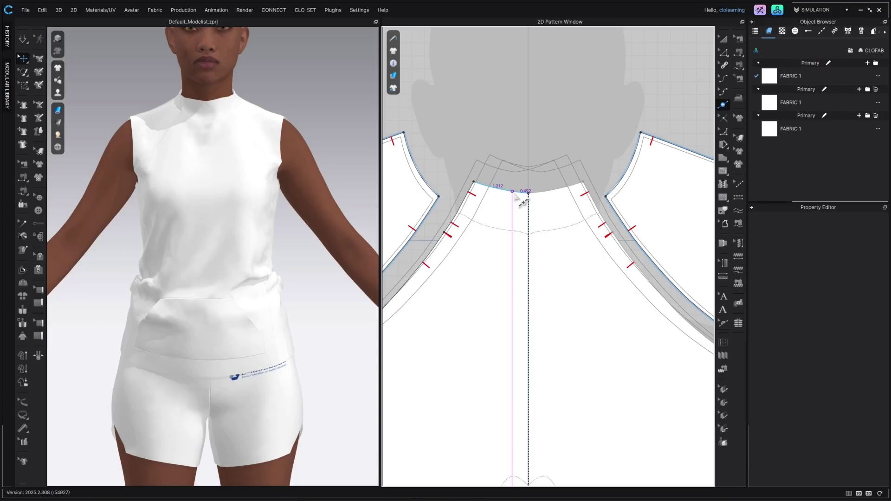
- Add a point at the front neckline centre and drag it down into a deep slit
click(519, 192)
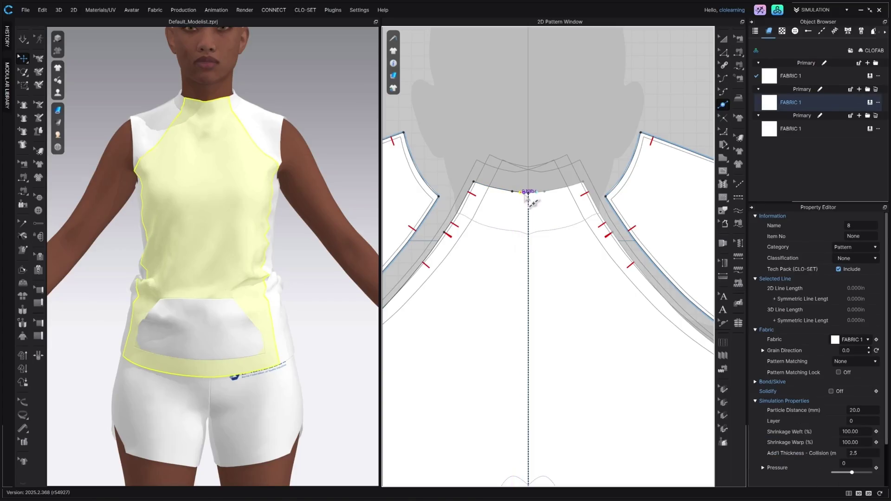
key(z)
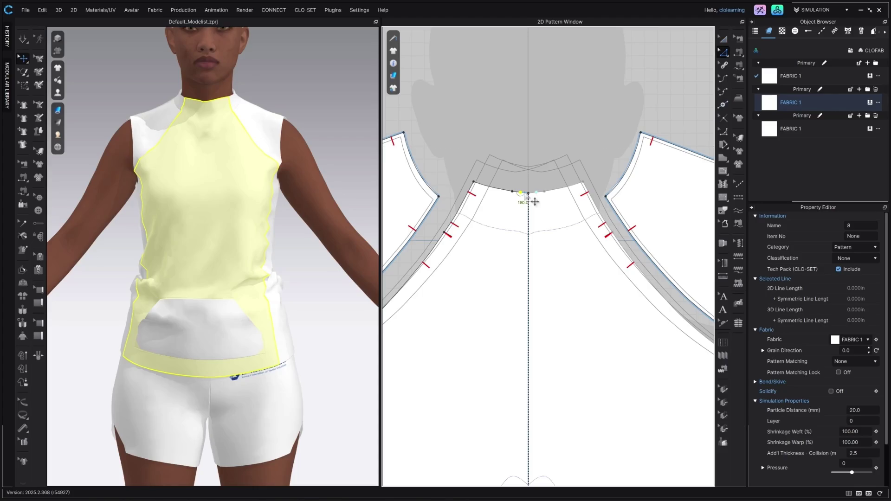
click(527, 197)
scroll(531, 200, up, 3)
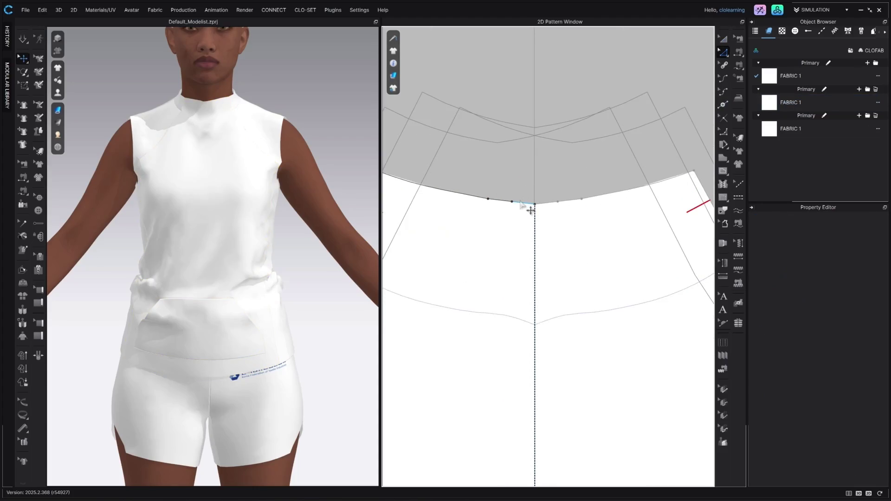
mouse_move(529, 209)
mouse_down()
mouse_move(505, 480)
mouse_move(534, 466)
mouse_up()
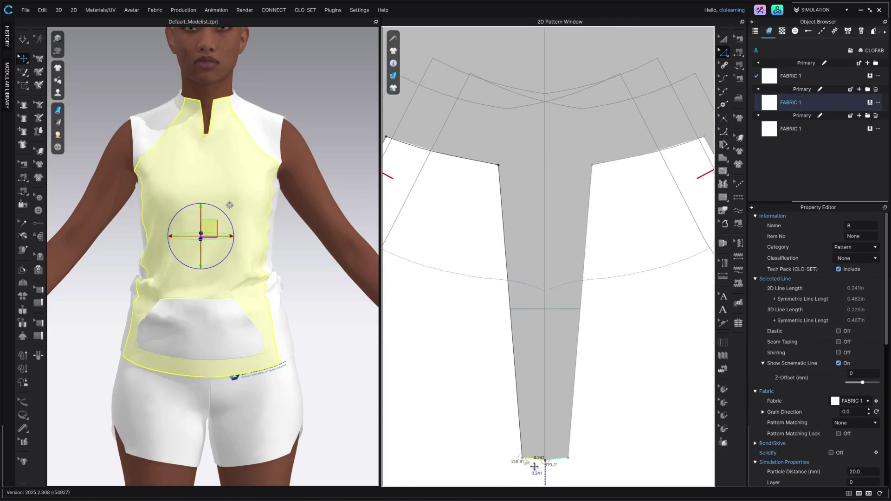
scroll(534, 466, down, 5)
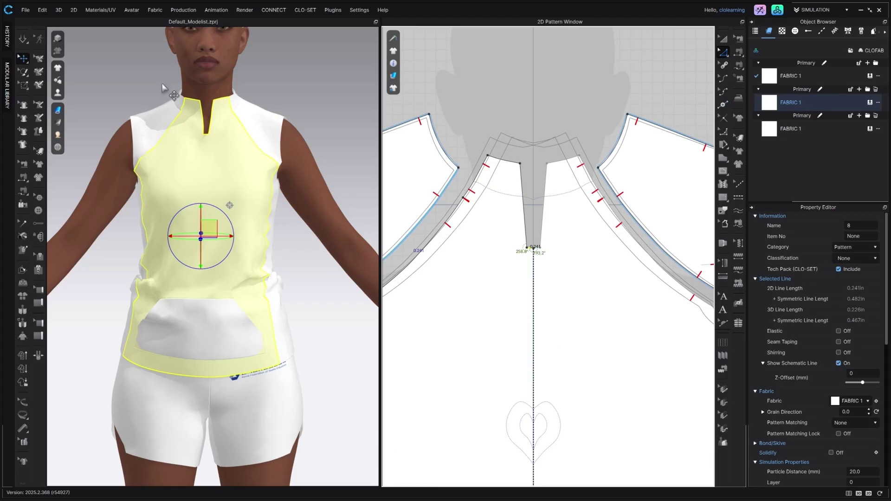
scroll(232, 93, up, 4)
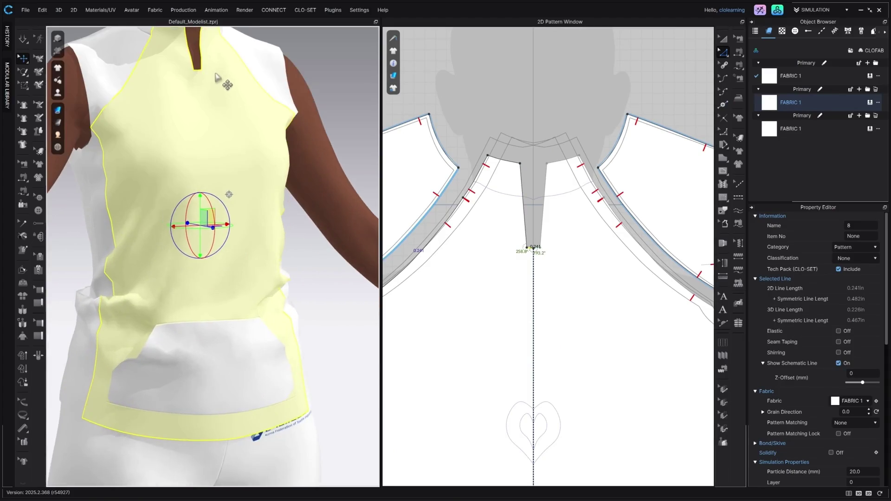
scroll(215, 77, down, 3)
scroll(536, 248, up, 2)
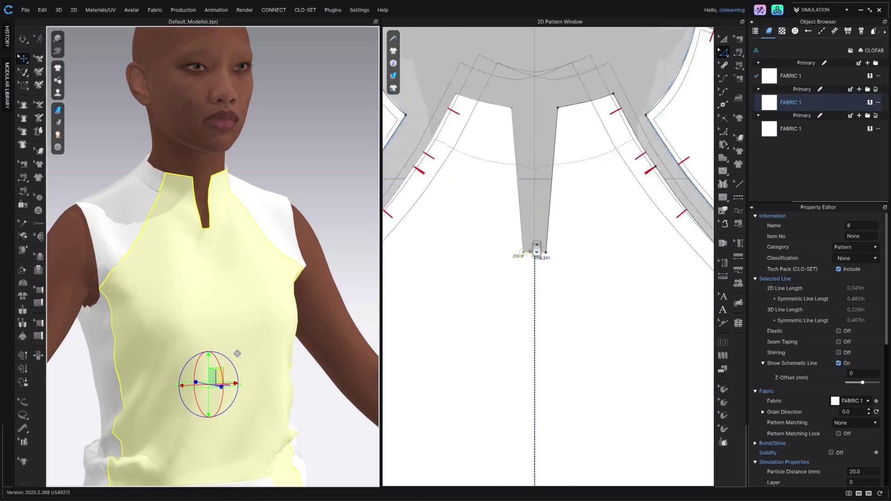
scroll(536, 251, up, 2)
drag(534, 261, 525, 457)
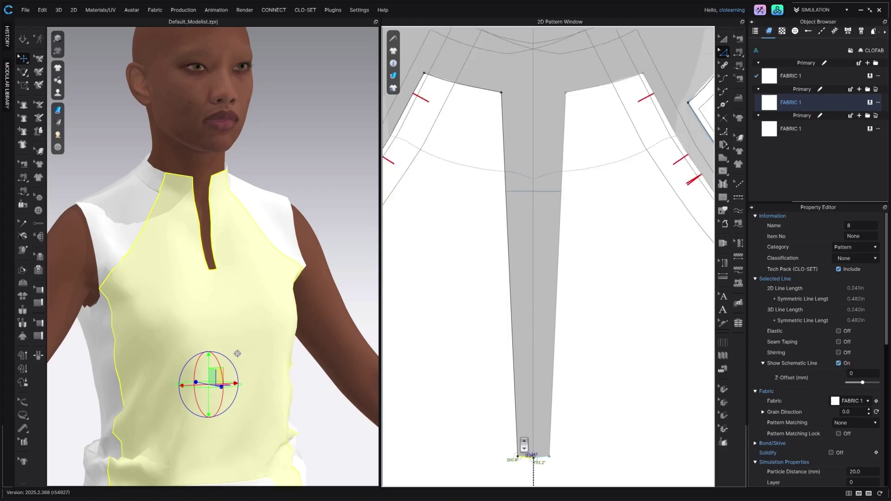
scroll(528, 416, down, 1)
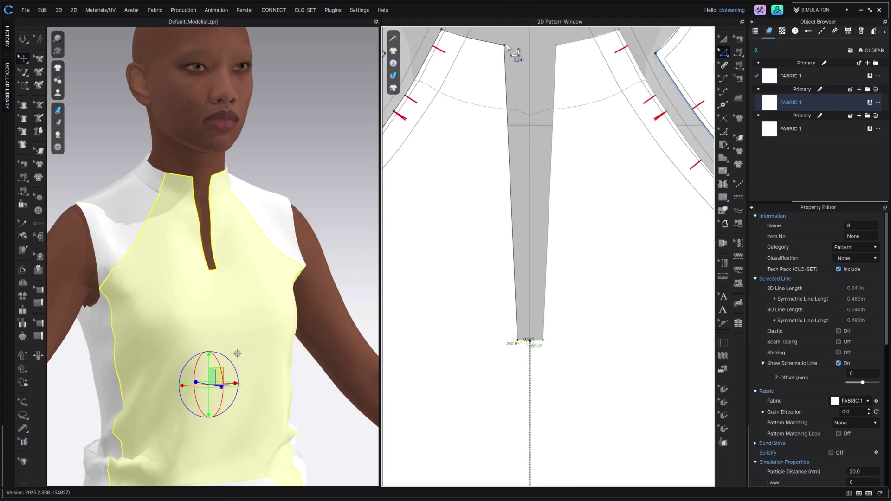
- Straighten the slit's sides with Align Left and level its bottom corners with Align Top
click(528, 348)
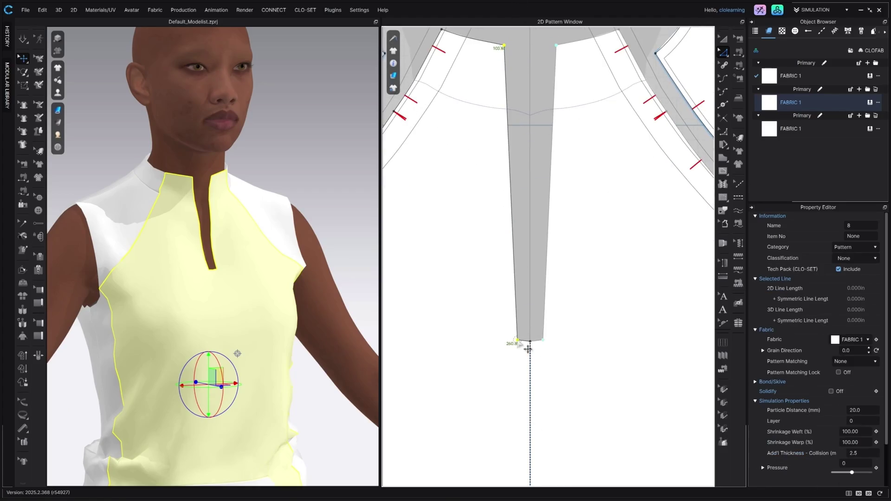
right_click(528, 348)
mouse_move(533, 427)
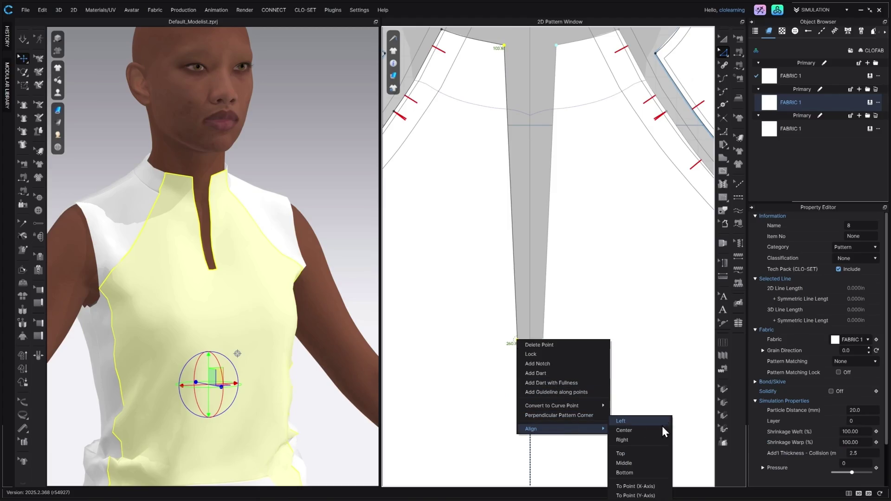
click(625, 442)
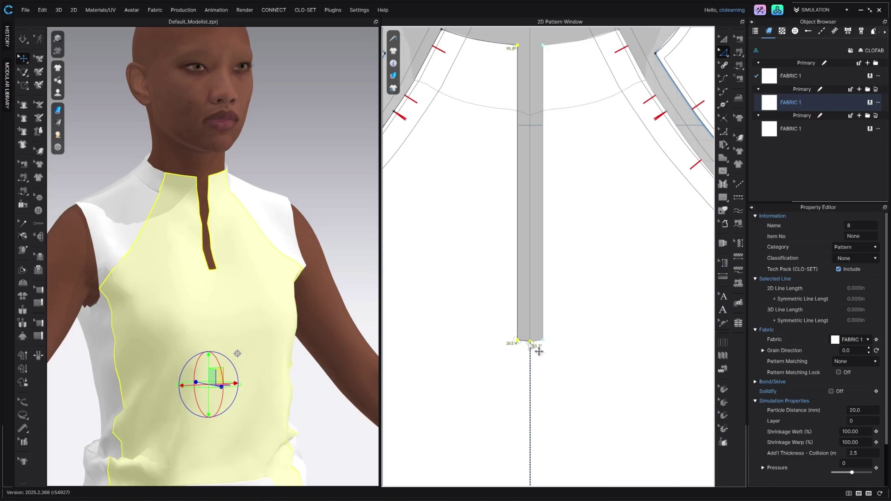
click(531, 344)
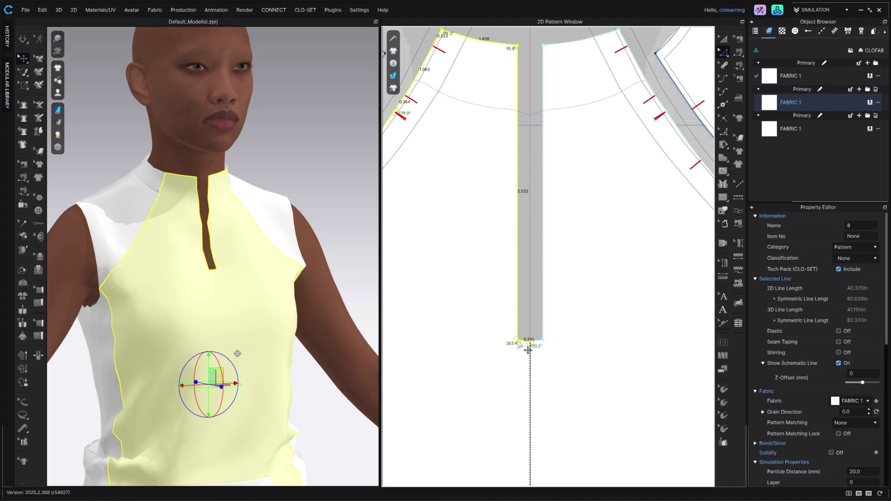
click(541, 350)
right_click(540, 351)
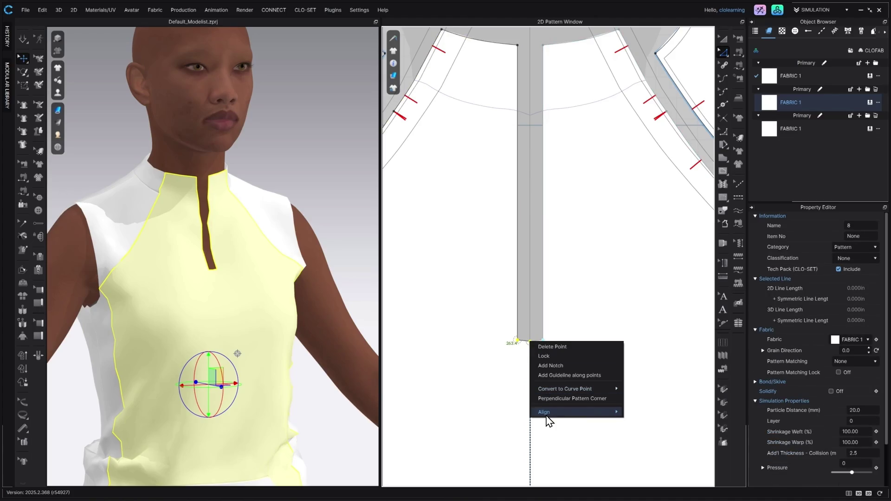
mouse_move(546, 417)
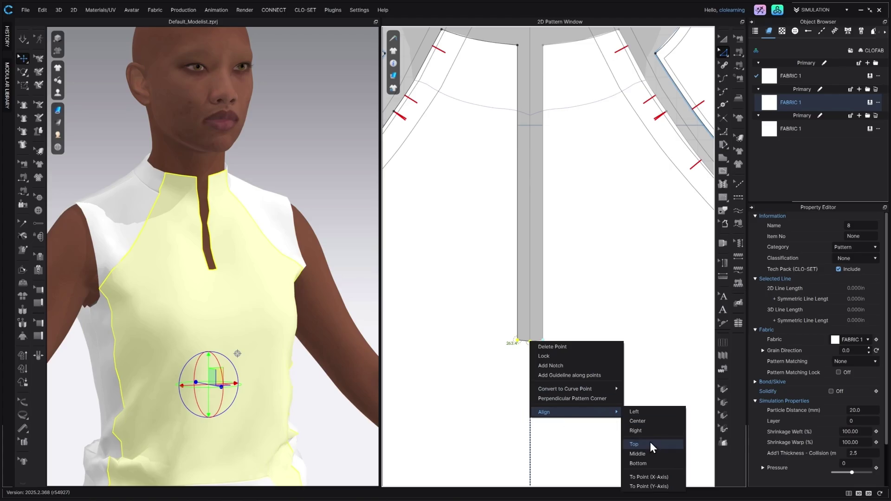
click(634, 444)
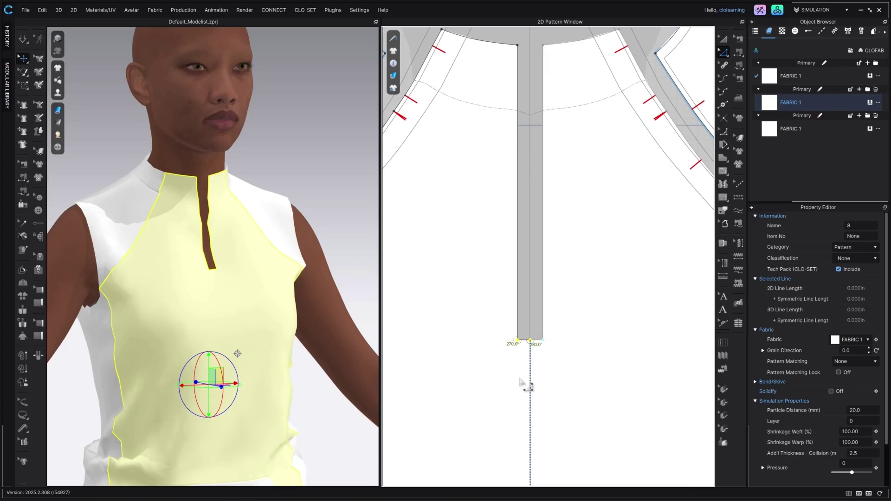
click(41, 272)
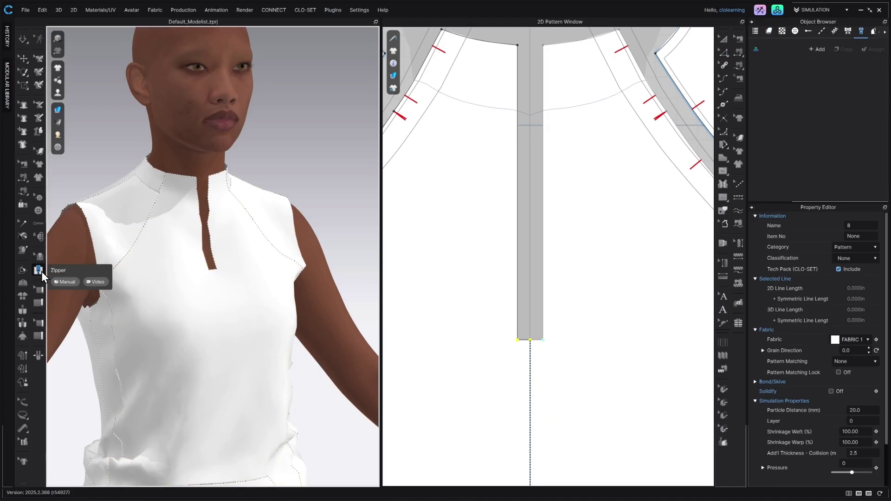
- Run Zipper 1 (5.533 in) down the slit's left edge and then its right edge
click(197, 178)
click(208, 269)
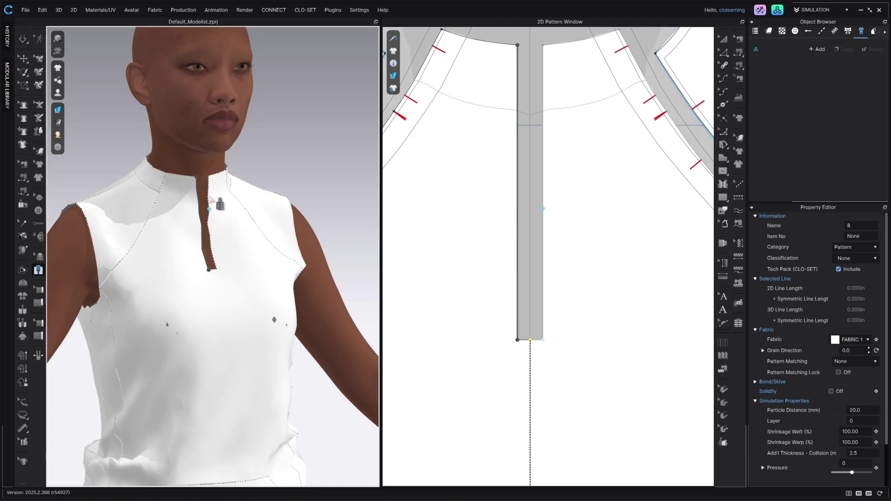
click(208, 176)
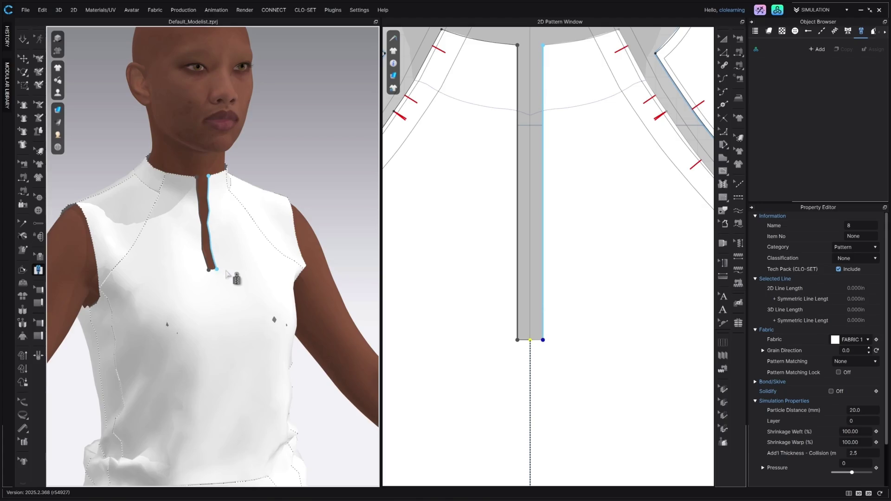
double_click(226, 275)
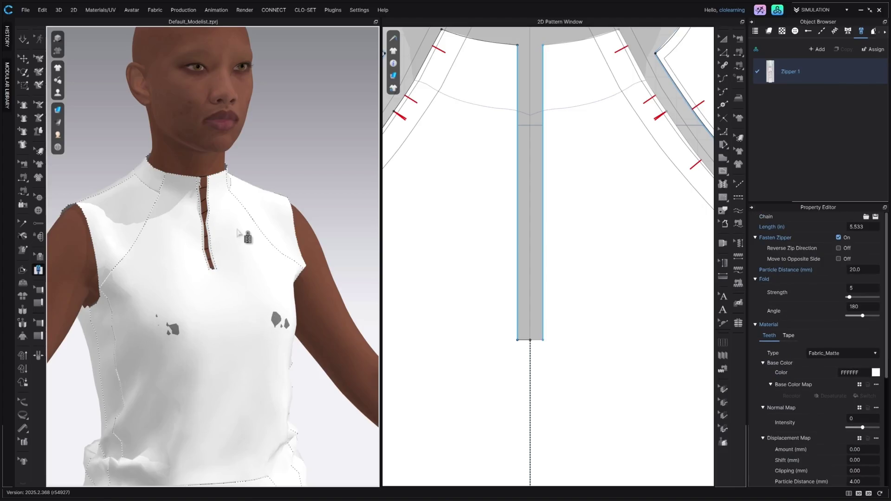
scroll(238, 228, up, 5)
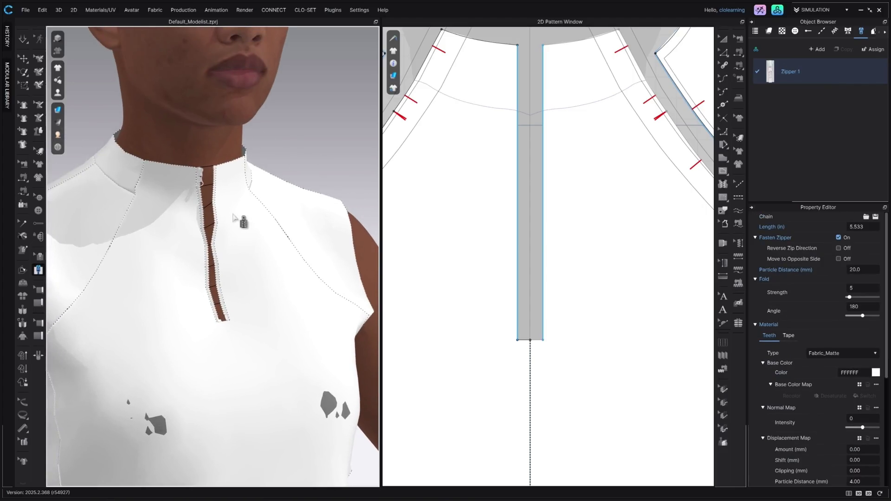
- Drag the zipper slider partway down the front slit to open the collar
key(q)
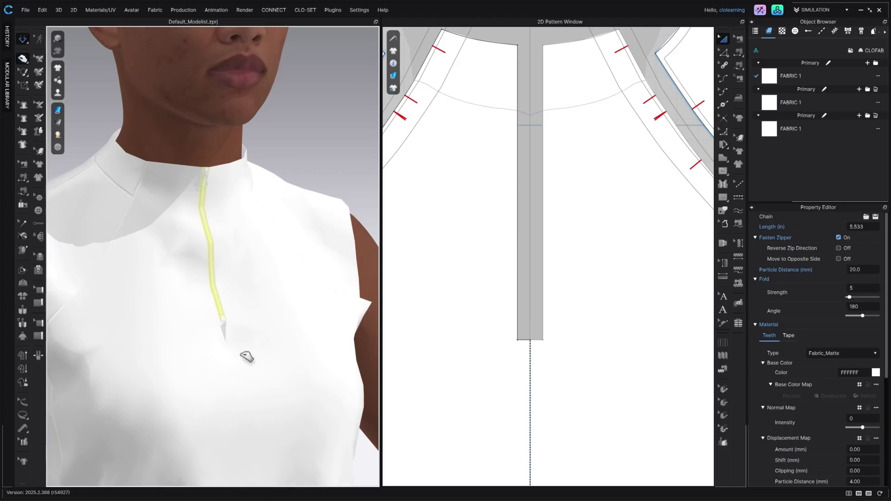
click(246, 357)
mouse_move(184, 234)
mouse_down()
mouse_move(140, 232)
mouse_move(236, 173)
mouse_up()
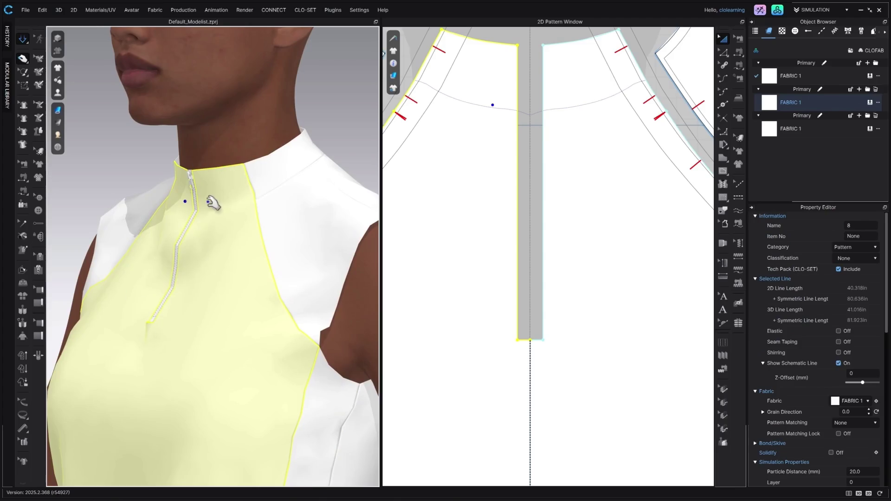
key(z)
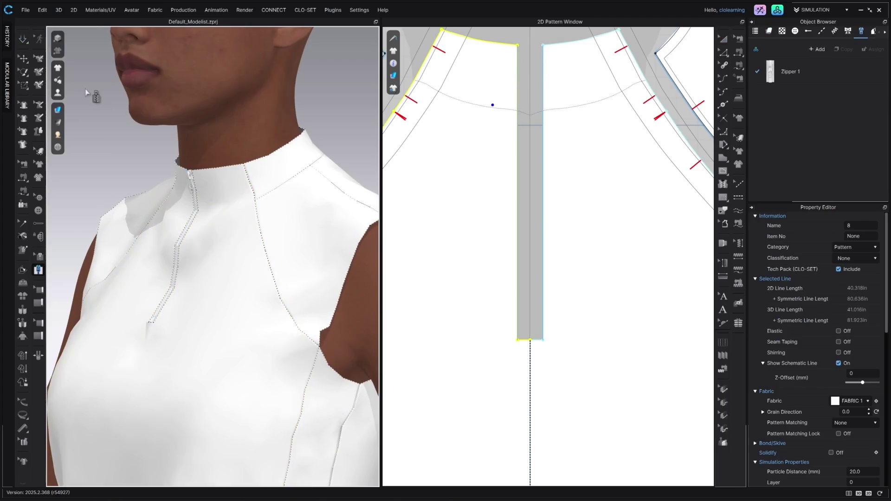
key(q)
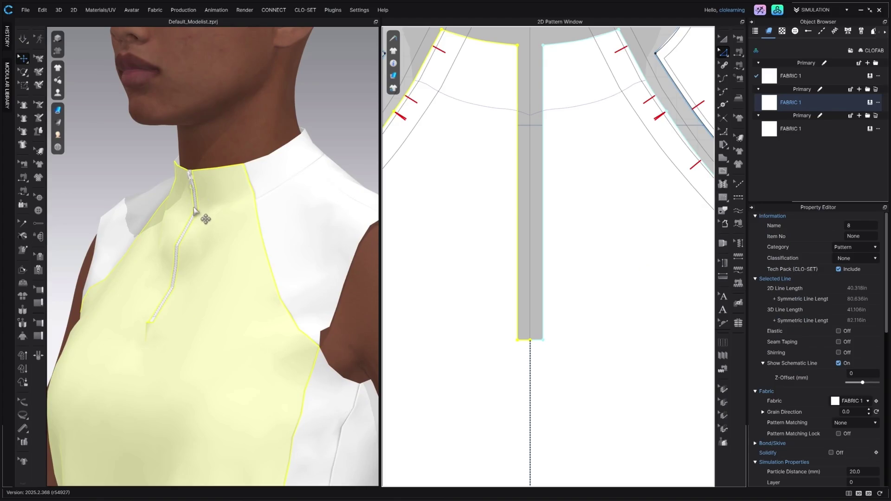
mouse_move(191, 186)
mouse_down()
mouse_move(193, 222)
mouse_move(181, 240)
mouse_move(187, 258)
mouse_move(204, 257)
mouse_up()
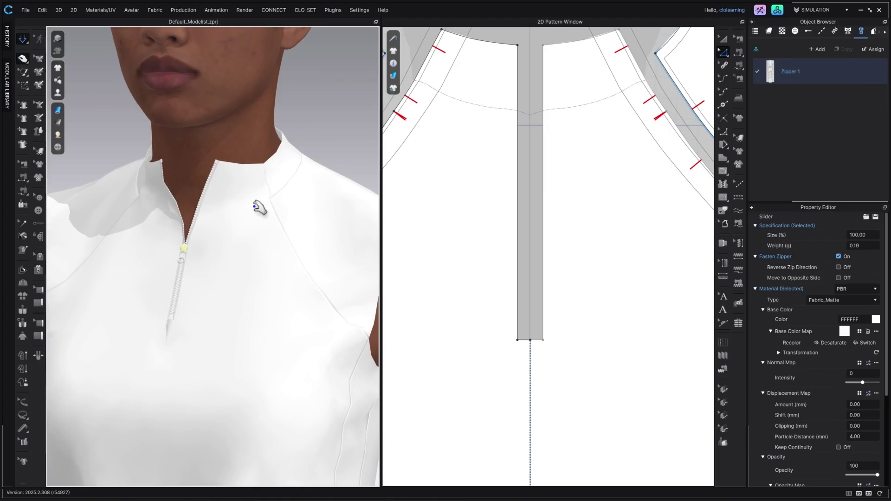
- Orbit around the avatar to inspect the opened V neckline, then return to the front view
key(q)
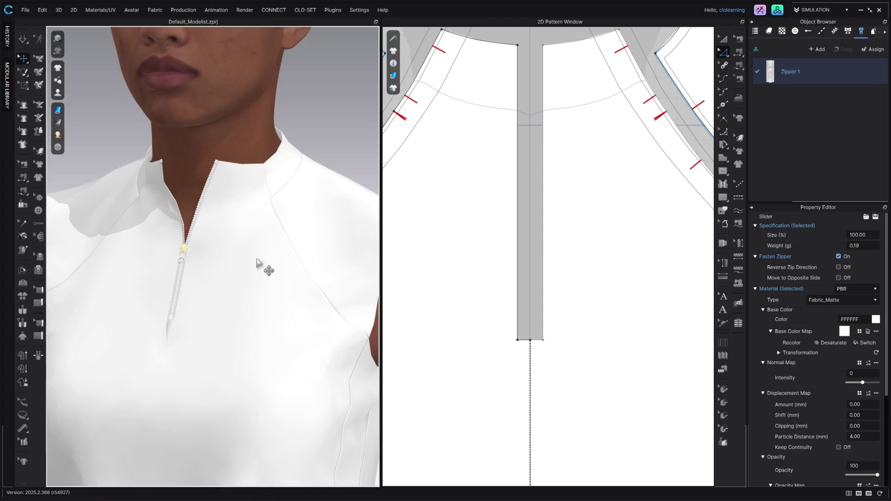
scroll(262, 267, down, 5)
scroll(250, 278, up, 5)
mouse_move(251, 230)
mouse_down()
mouse_move(371, 221)
mouse_move(312, 234)
mouse_move(329, 236)
mouse_up()
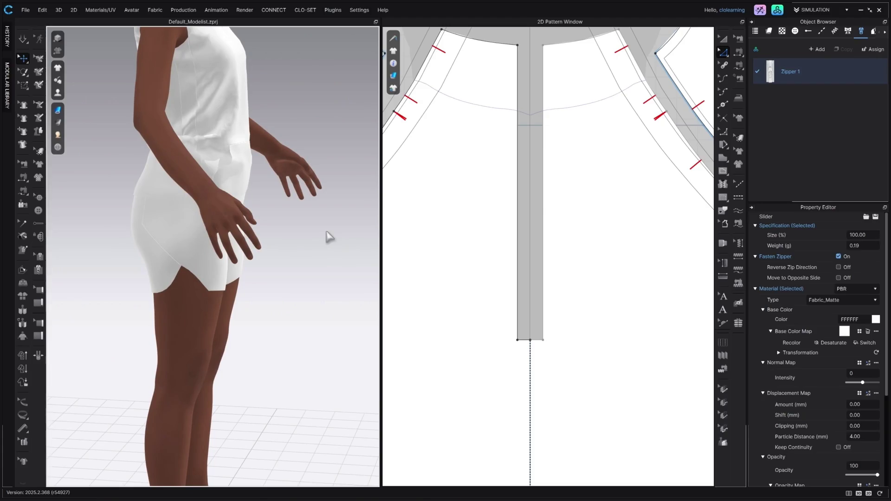
key(2)
scroll(613, 364, down, 5)
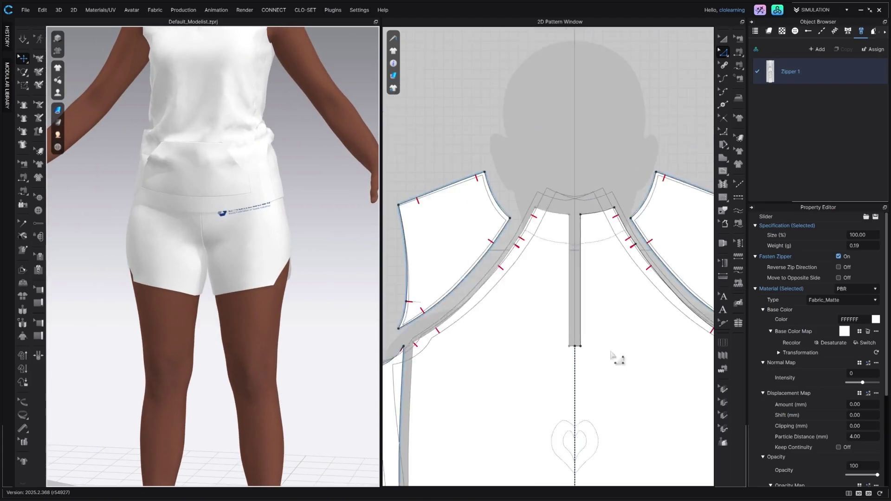
- Offset the shorts' front and back crotch and hem edges as a 0.25 in internal line
mouse_move(613, 367)
mouse_down()
mouse_move(571, 145)
mouse_move(487, 418)
mouse_move(457, 368)
mouse_move(542, 324)
mouse_up()
click(538, 308)
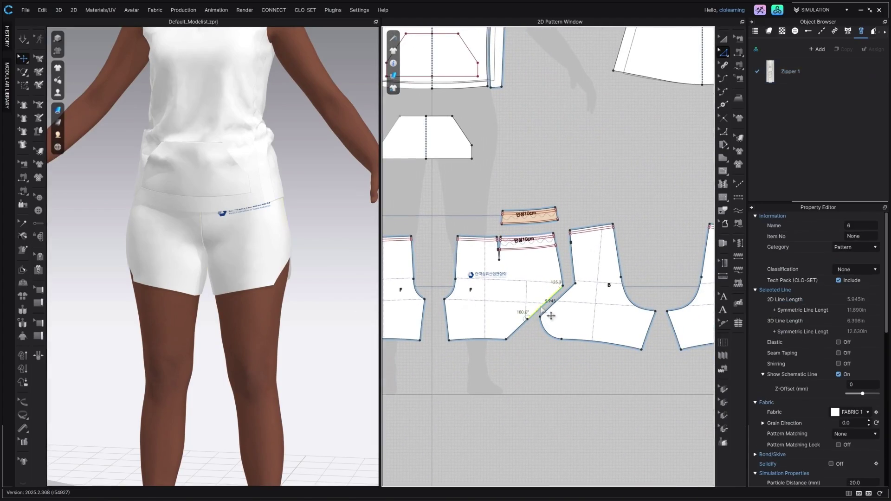
shift+click(492, 339)
shift+click(550, 334)
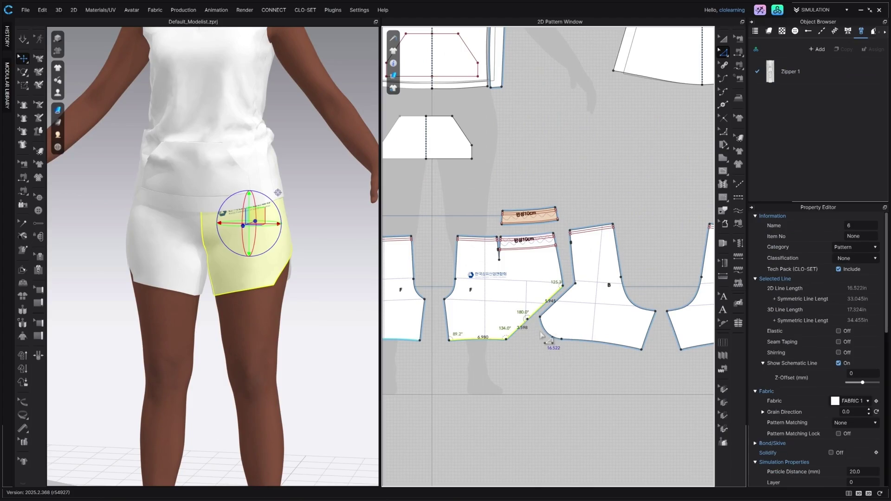
shift+click(582, 343)
right_click(580, 345)
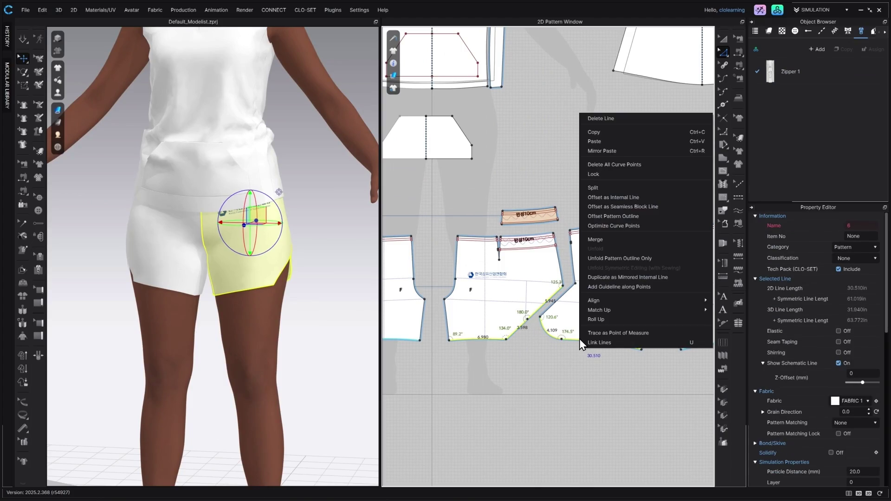
click(625, 199)
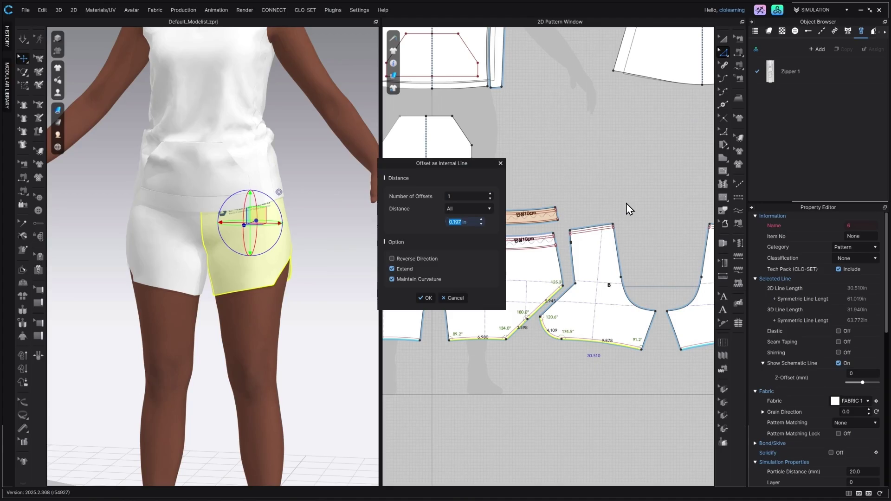
text(5)
key(Return)
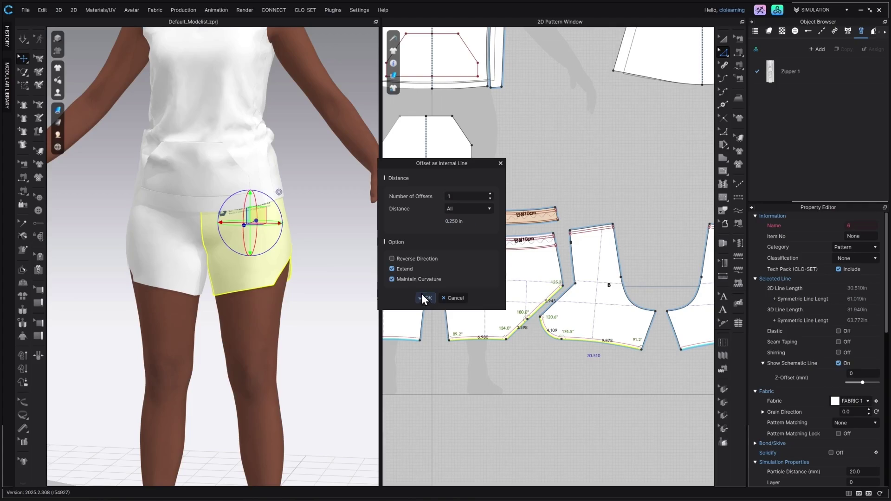
click(423, 297)
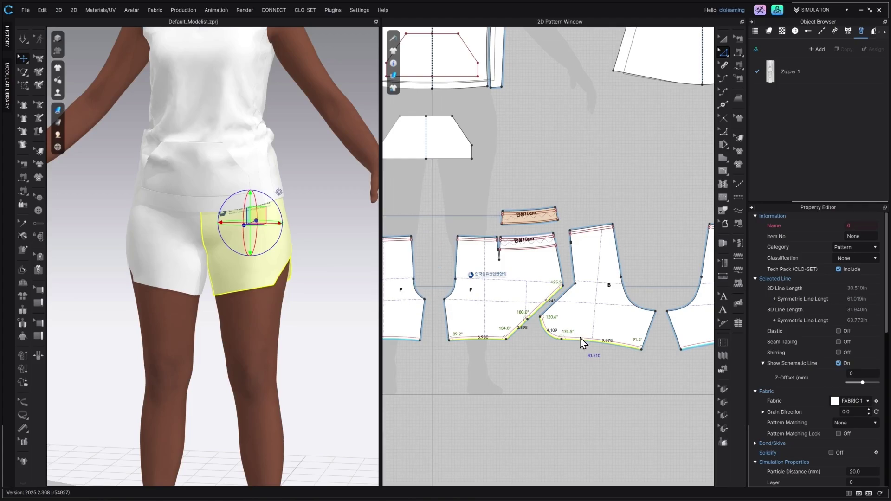
click(602, 344)
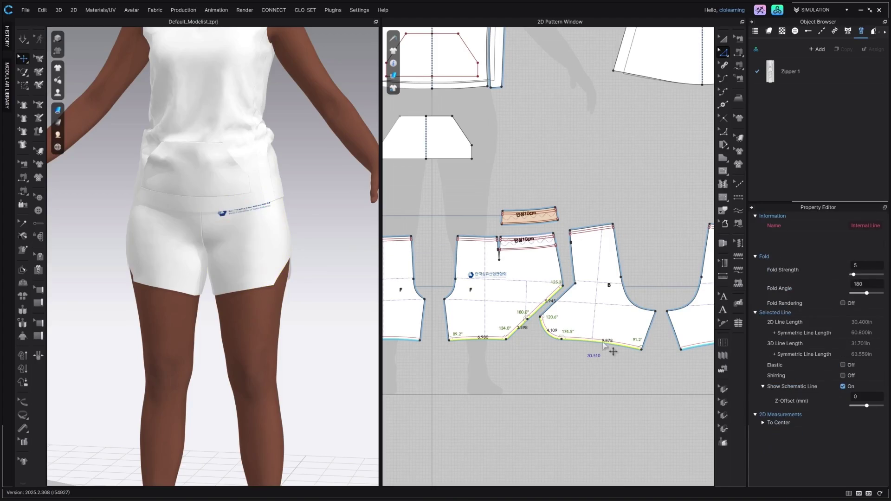
- Cut & Sew the shorts along the offset line into hem binding strips and inspect them in 3D
right_click(691, 347)
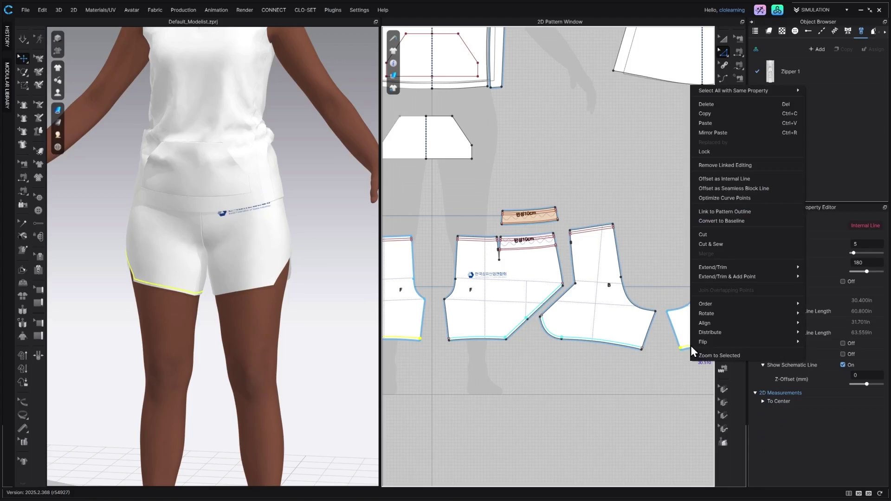
click(714, 244)
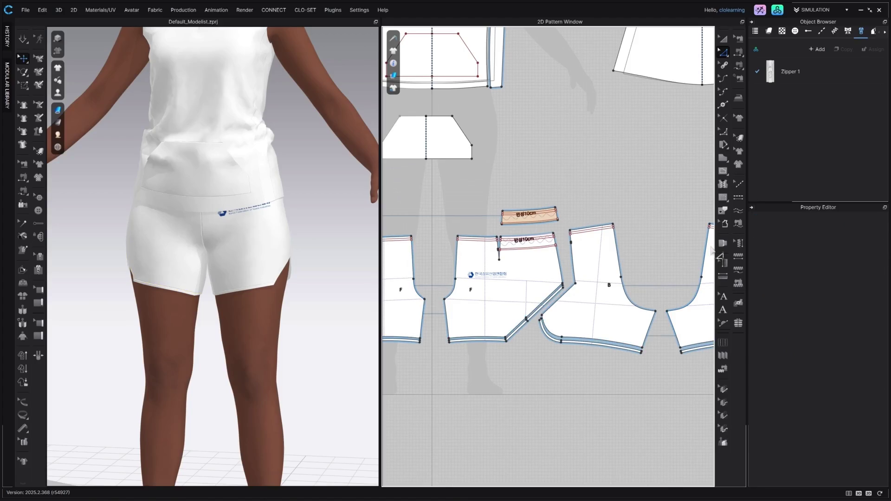
mouse_move(193, 294)
mouse_down()
mouse_move(243, 298)
mouse_move(169, 302)
mouse_move(208, 300)
mouse_up()
scroll(288, 324, up, 5)
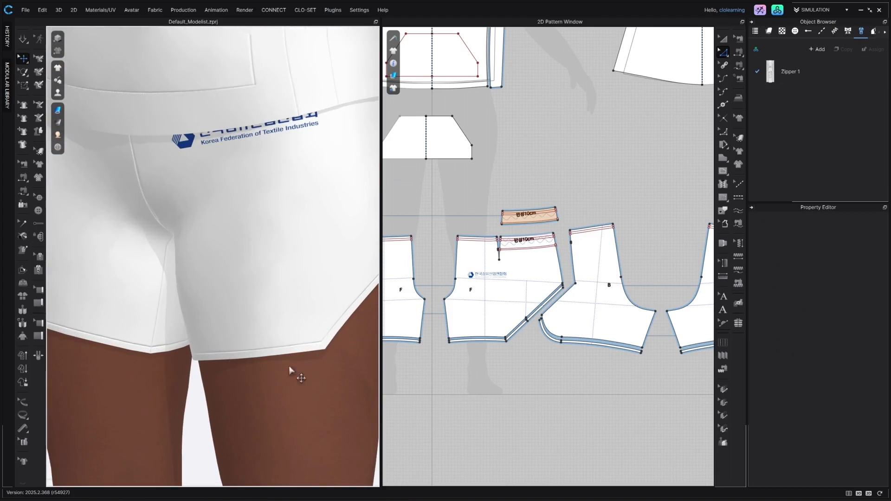
scroll(309, 374, down, 2)
scroll(309, 374, down, 10)
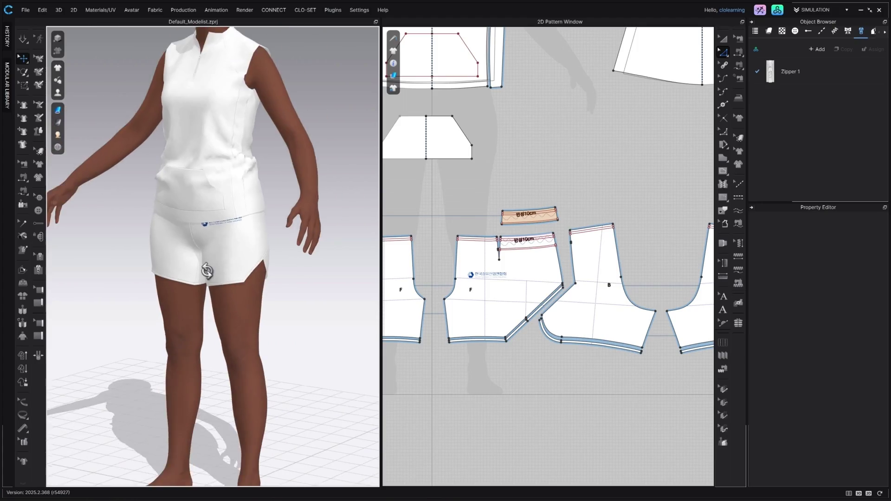
drag(271, 302, 235, 299)
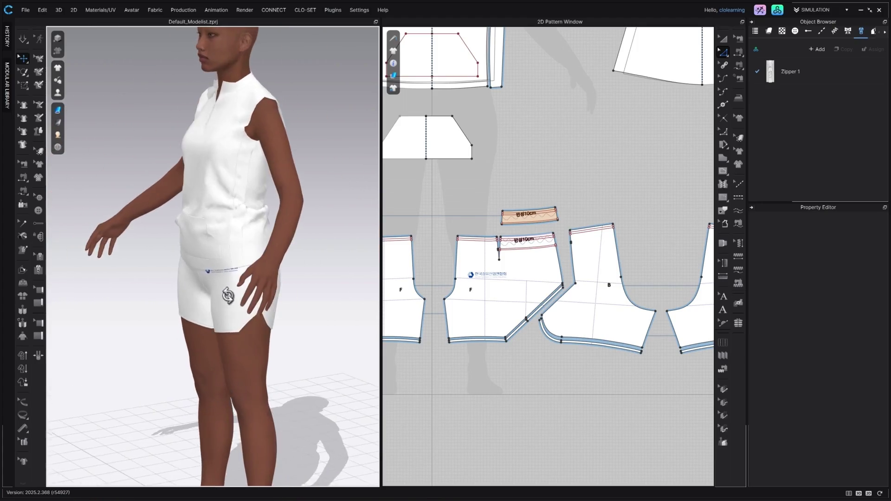
scroll(292, 371, up, 5)
drag(286, 370, 175, 263)
scroll(158, 264, up, 8)
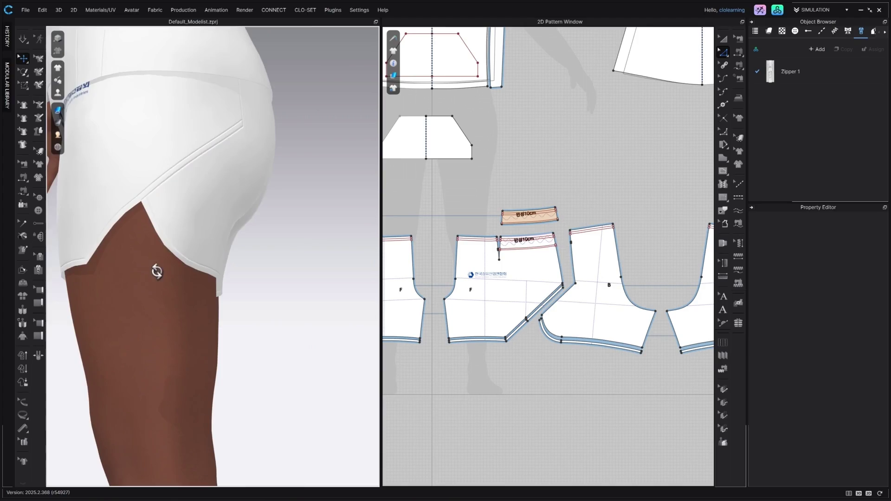
scroll(275, 239, up, 5)
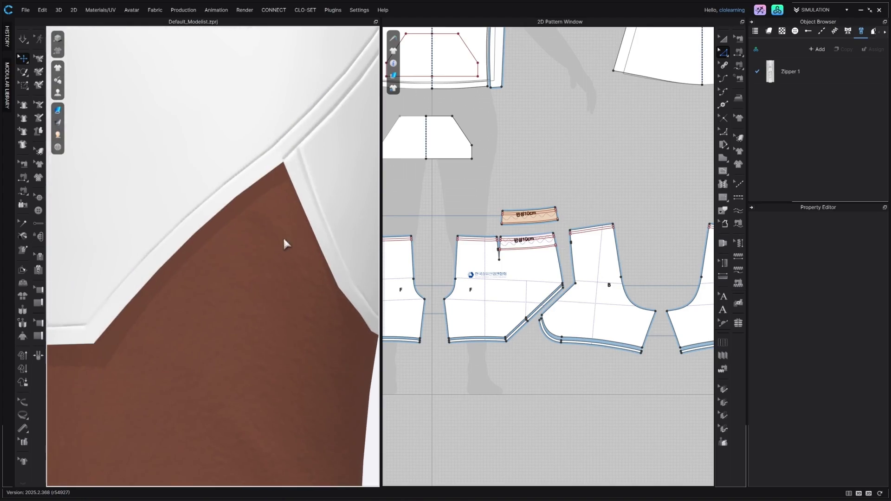
- Select all four leg-opening binding strips and go to their rendering thickness in Geometry
click(291, 135)
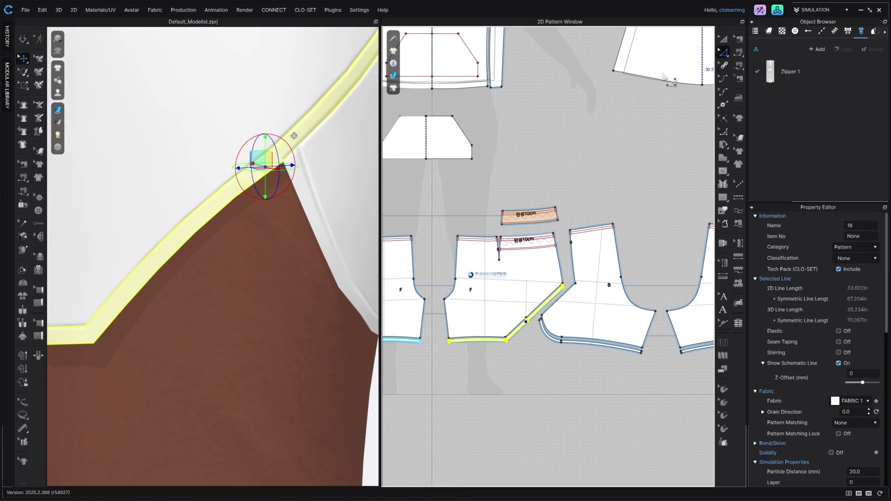
scroll(183, 304, down, 5)
shift+click(222, 366)
drag(219, 381, 139, 263)
shift+click(139, 263)
shift+click(98, 271)
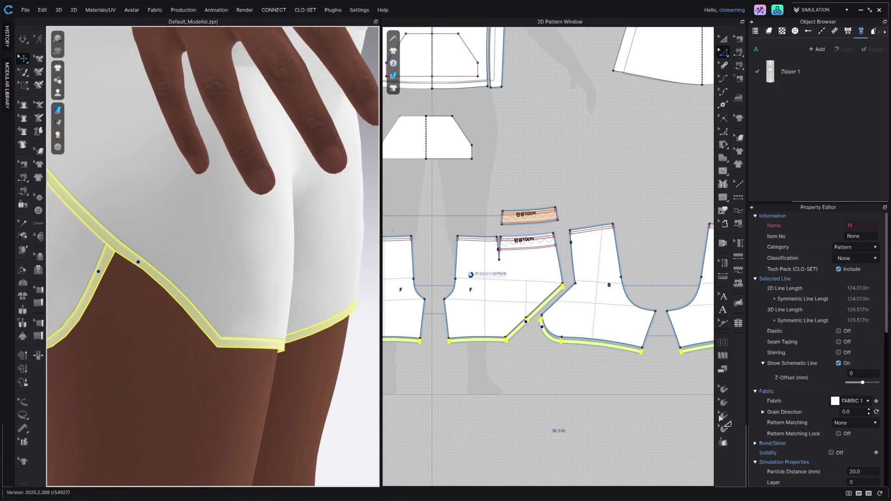
scroll(848, 433, down, 3)
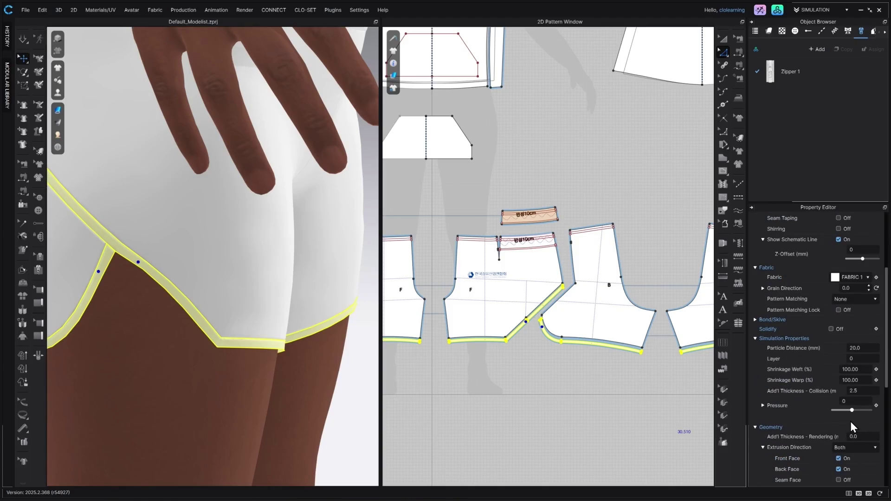
scroll(850, 423, down, 1)
click(865, 388)
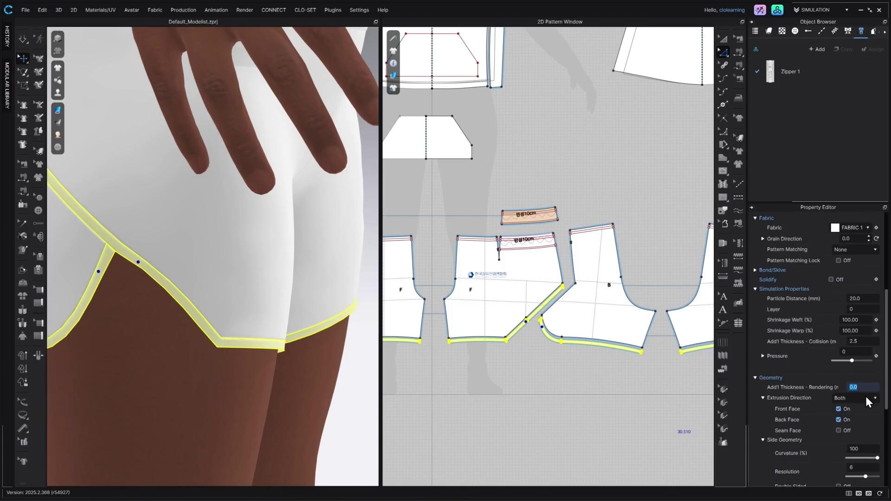
text(2)
- Set the binding strips' Add'l Thickness - Rendering to 2.0 and return to the front view
key(Return)
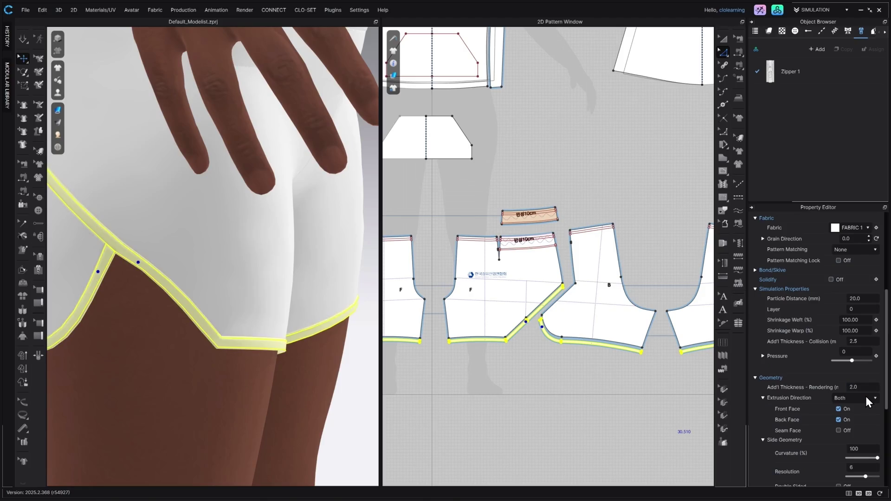
mouse_move(338, 364)
mouse_down()
mouse_move(354, 358)
mouse_move(266, 354)
mouse_up()
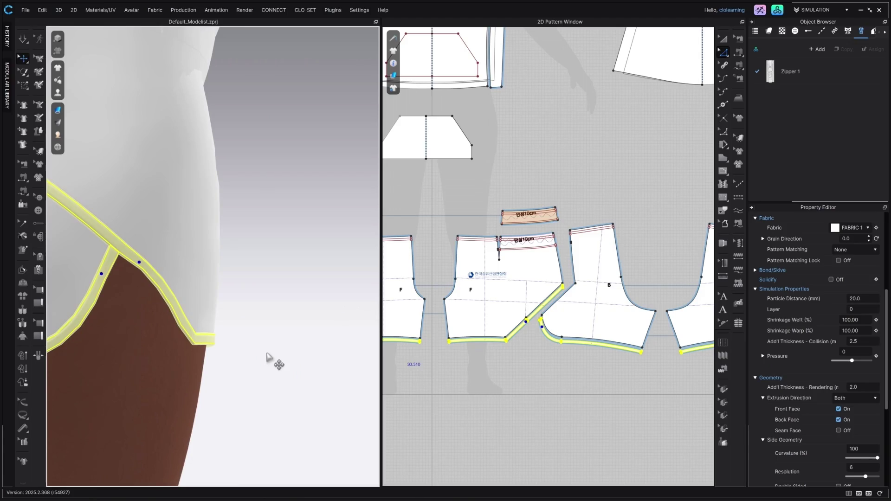
key(2)
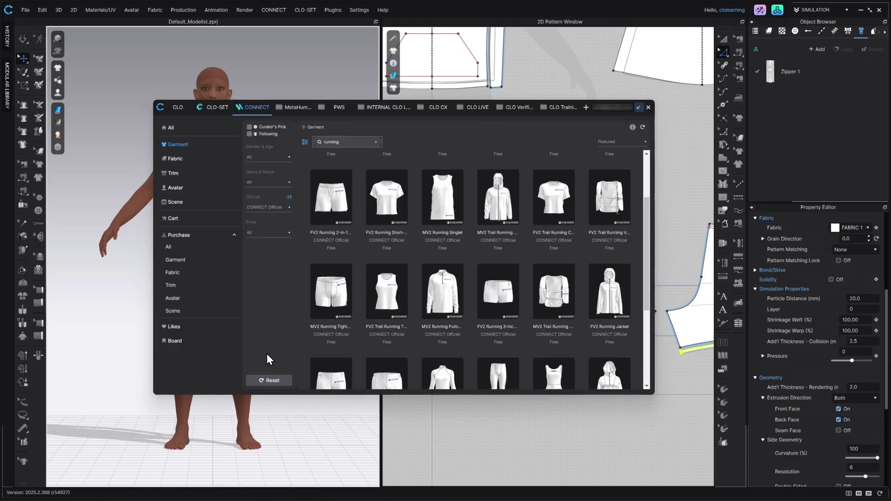
- Search the CLO fabric library for leather and apply V2_Animal_Alternatives_VeganLeather to the top
click(175, 108)
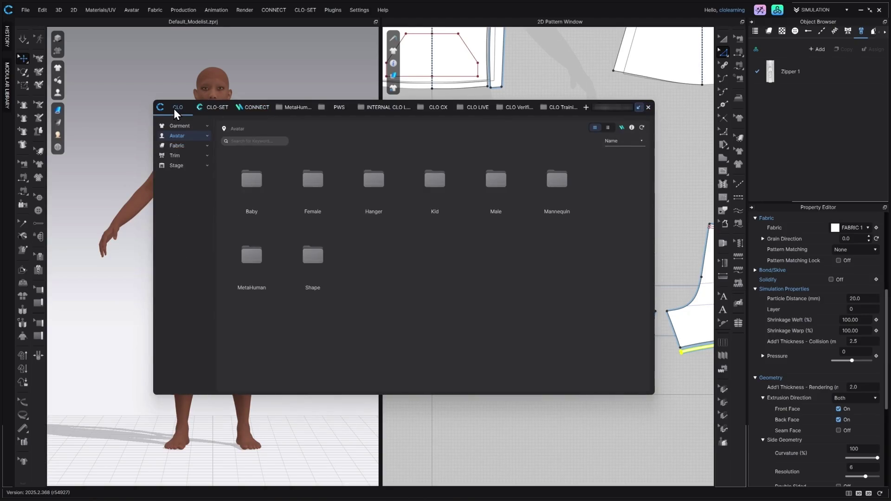
click(180, 145)
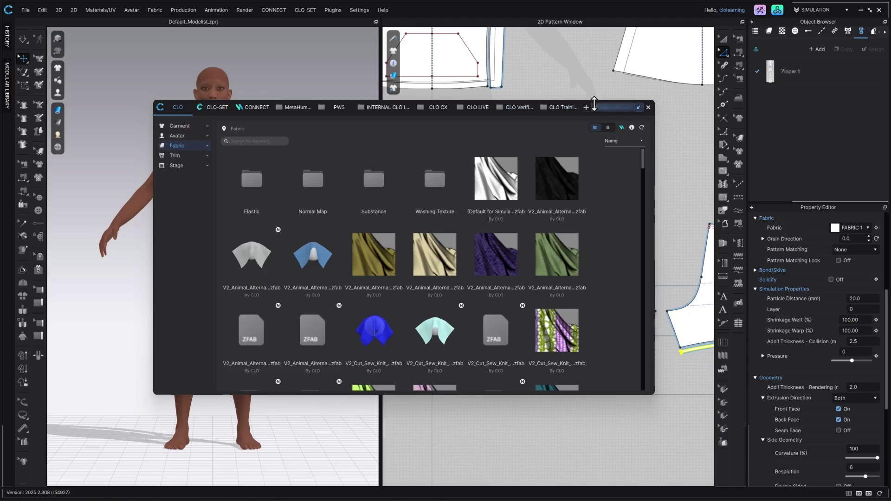
mouse_move(593, 113)
mouse_down()
mouse_move(758, 193)
mouse_move(776, 135)
mouse_move(769, 152)
mouse_move(781, 146)
mouse_up()
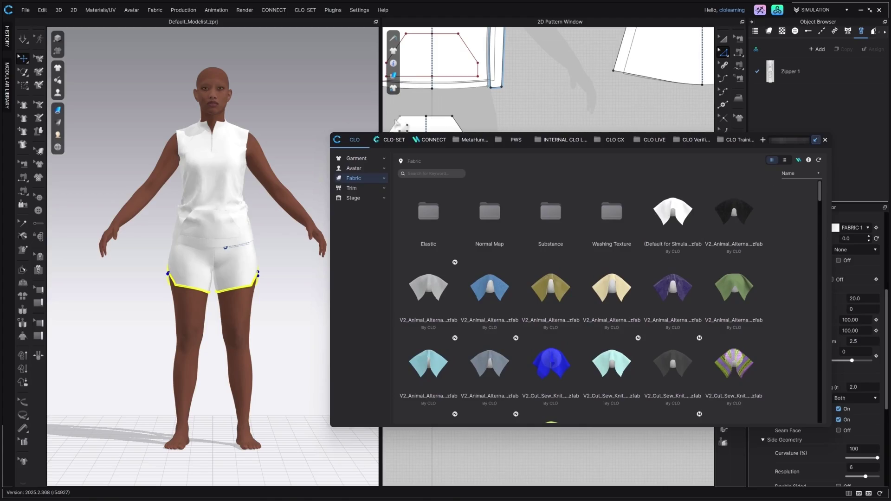
click(418, 174)
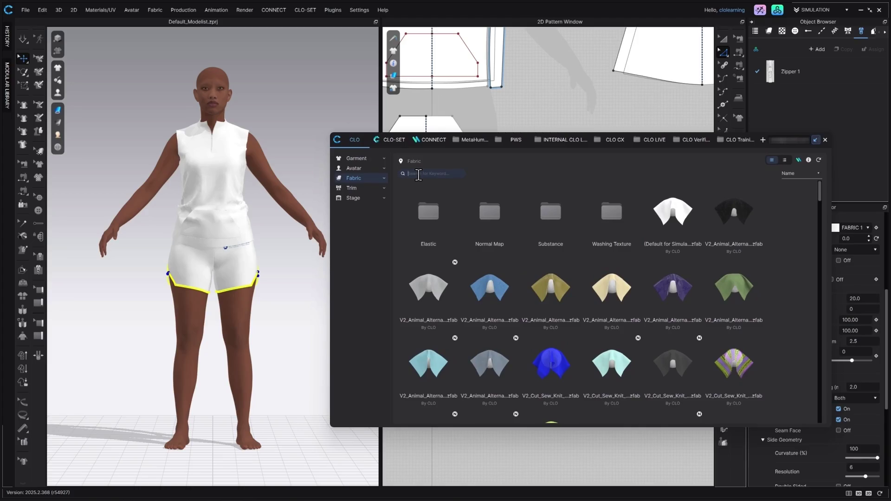
text(mesh)
key(Return)
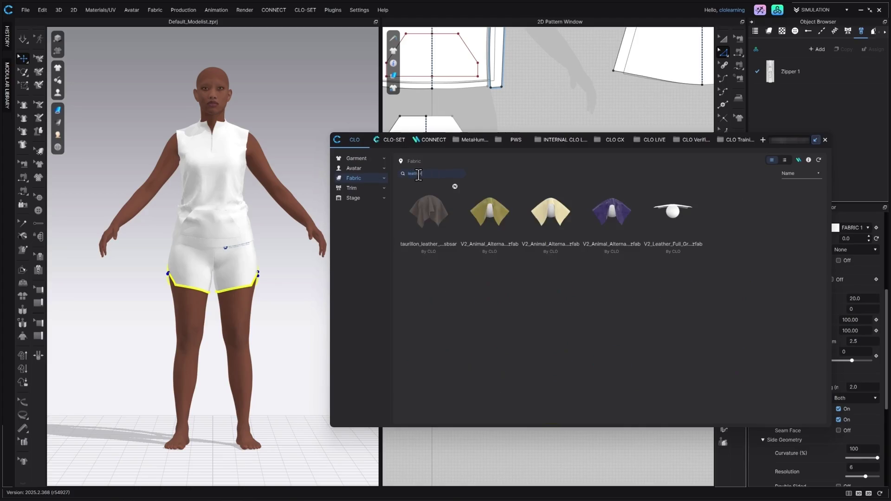
click(768, 31)
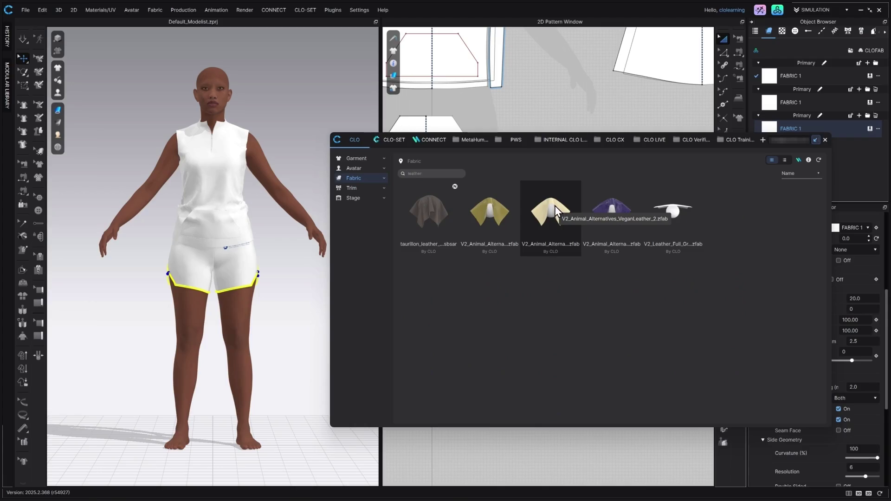
mouse_move(555, 205)
mouse_down()
mouse_move(721, 110)
mouse_move(810, 74)
mouse_up()
mouse_move(570, 207)
mouse_down()
mouse_move(733, 141)
mouse_move(787, 104)
mouse_up()
- Select the top's front and back pieces and orbit the avatar to check the leather drape
scroll(515, 102, down, 2)
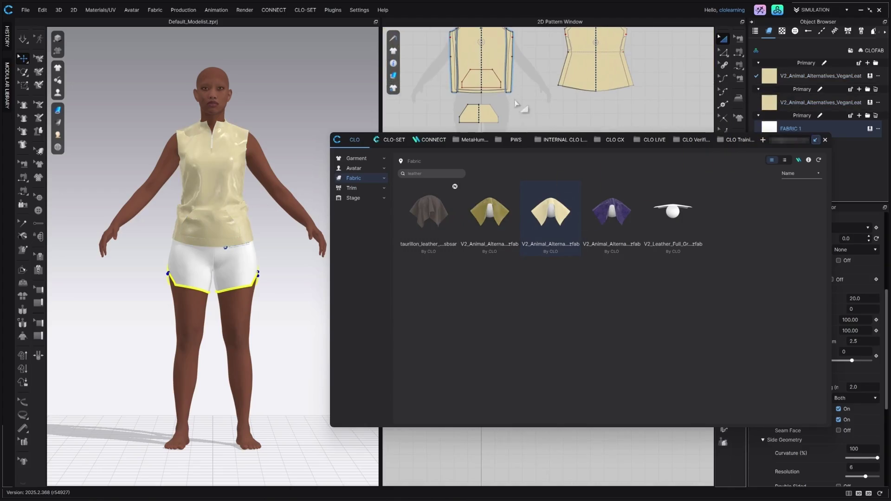
mouse_move(249, 199)
mouse_down()
mouse_move(243, 213)
mouse_move(250, 136)
mouse_up()
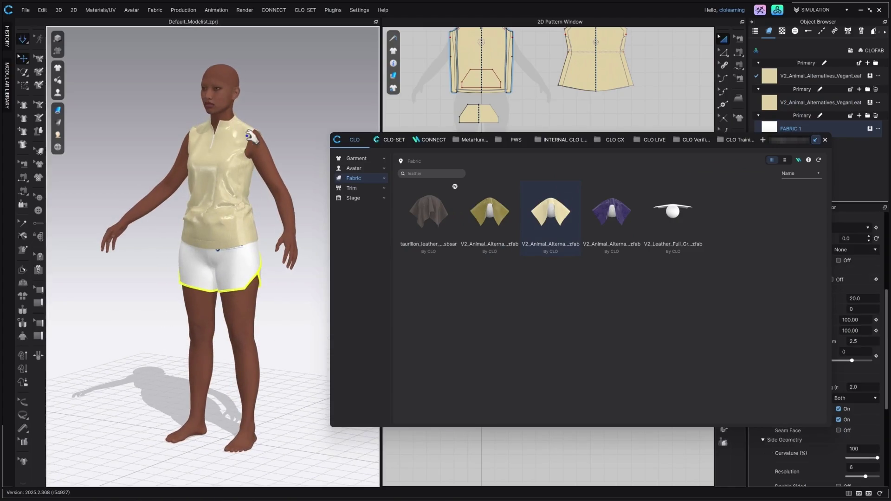
click(195, 164)
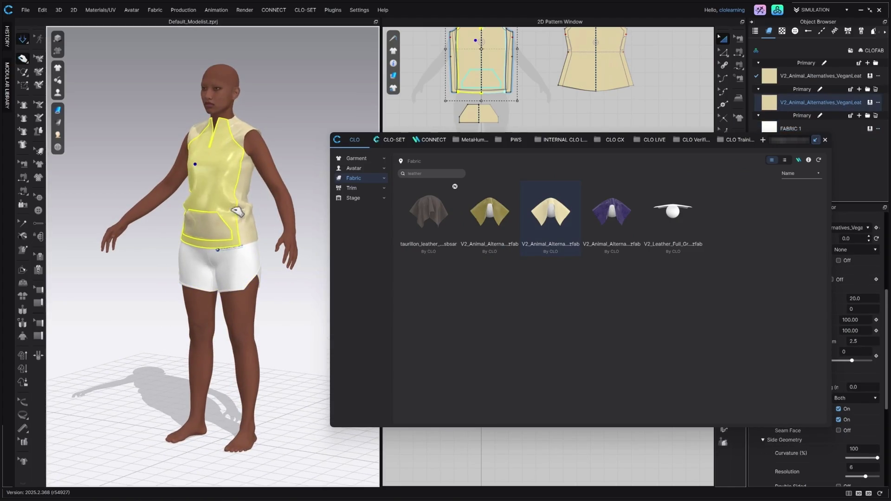
click(260, 246)
click(204, 240)
mouse_move(243, 207)
mouse_down()
mouse_move(299, 197)
mouse_move(260, 215)
mouse_up()
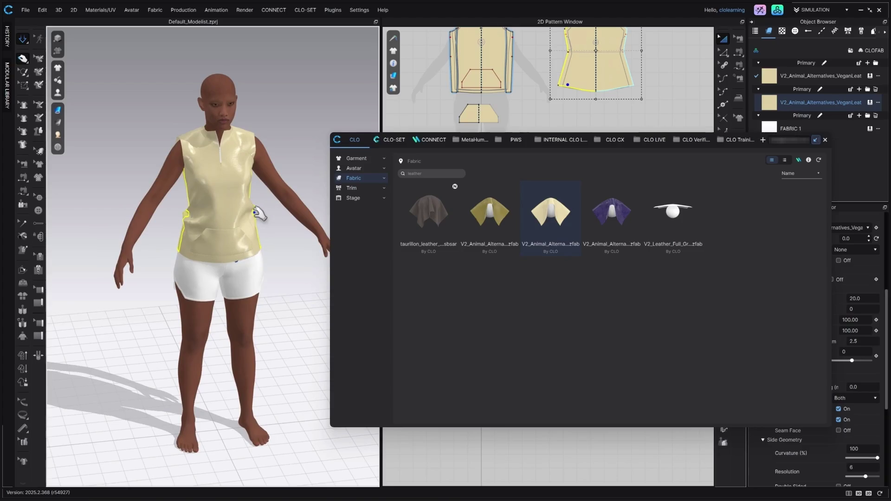
double_click(415, 173)
- Search 'chiffon' and apply a chiffon fabric to both of the top's fabric entries
text(chiffon)
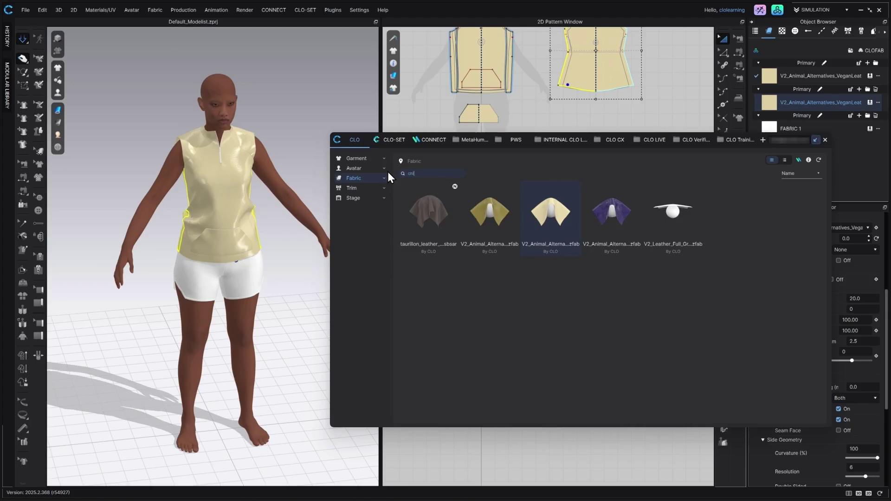
key(Return)
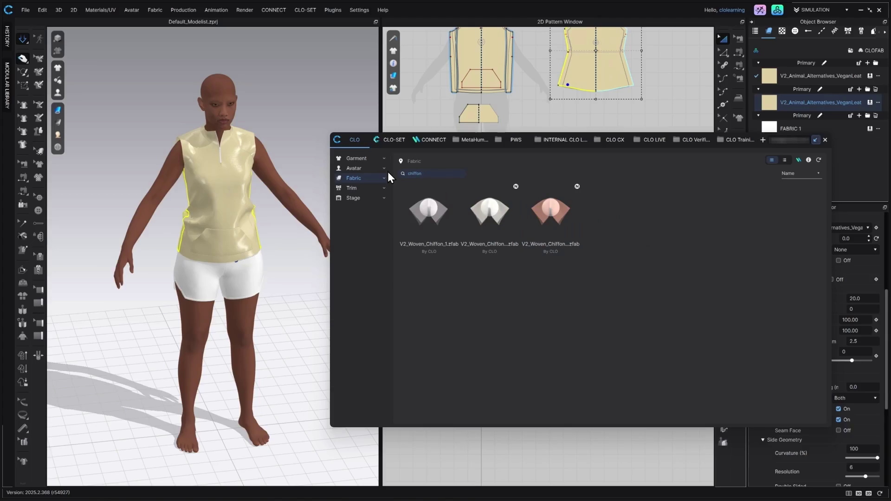
mouse_move(427, 211)
mouse_down()
mouse_move(793, 89)
mouse_move(791, 103)
mouse_up()
drag(420, 213, 781, 73)
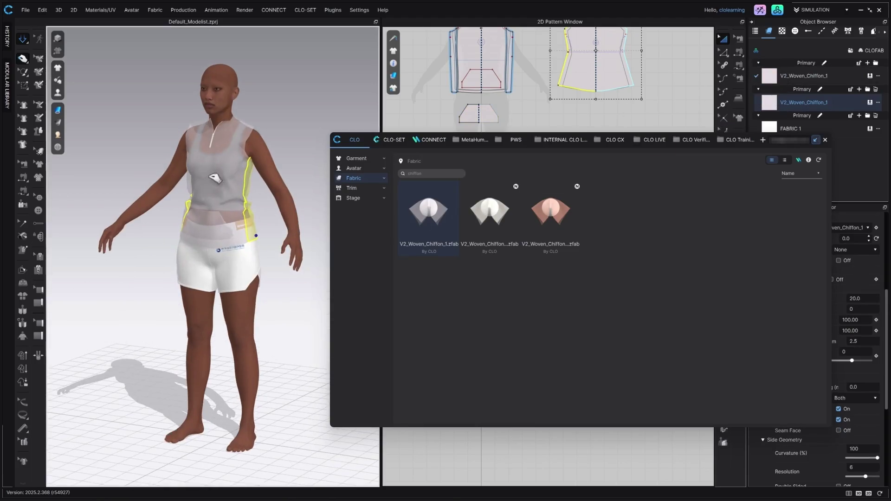
click(203, 213)
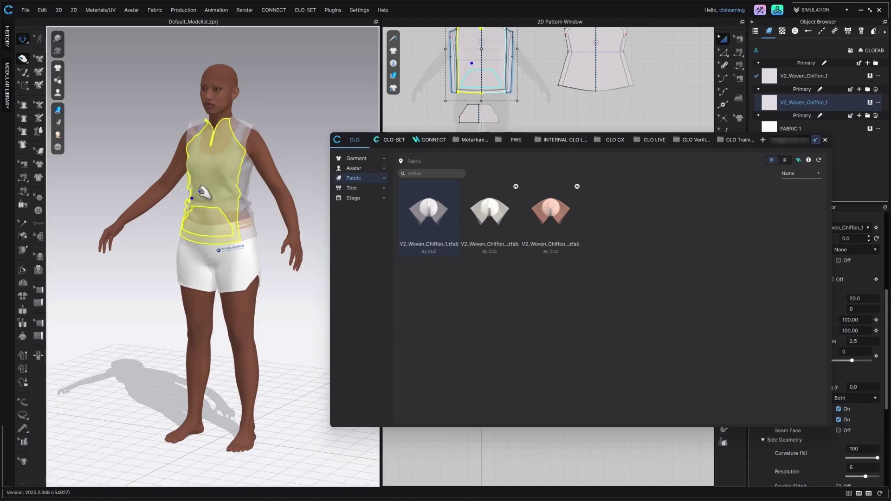
- Search 'jersey' and apply V2_Cut_Sew_Knit_ITY_MatteJersey to both top fabric entries, checking it opaque in 3D
double_click(428, 173)
key(BackSpace)
text(je)
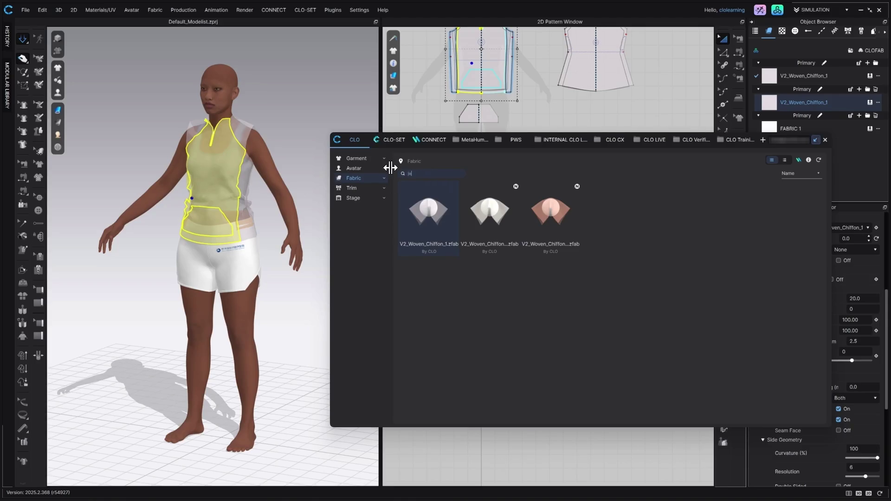
text(rsey)
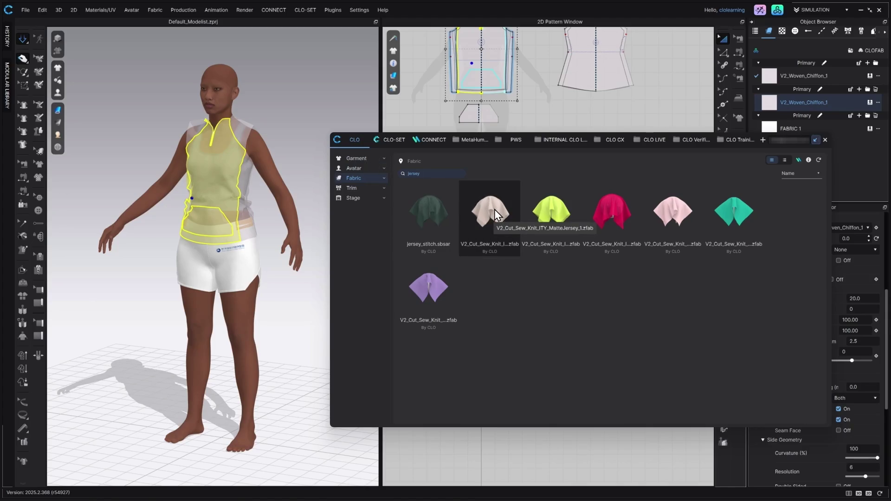
mouse_move(493, 210)
mouse_down()
mouse_move(802, 102)
mouse_move(798, 95)
mouse_up()
mouse_move(480, 216)
mouse_down()
mouse_move(776, 109)
mouse_move(806, 68)
mouse_move(793, 71)
mouse_up()
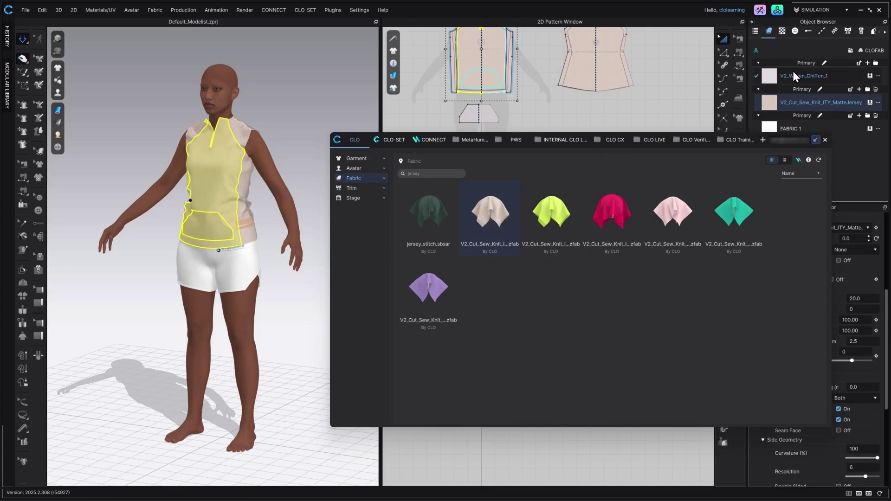
click(258, 219)
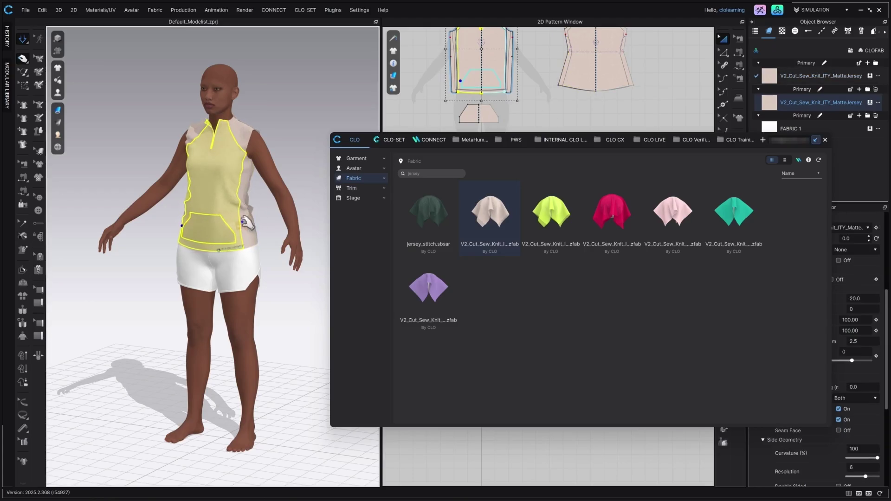
click(184, 231)
click(58, 38)
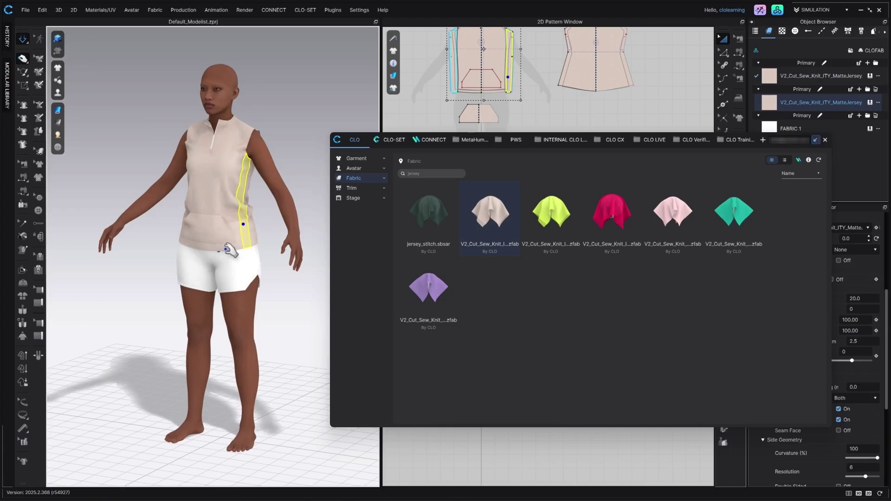
mouse_move(254, 249)
mouse_down()
mouse_move(317, 249)
mouse_move(173, 240)
mouse_move(314, 236)
mouse_move(304, 239)
mouse_up()
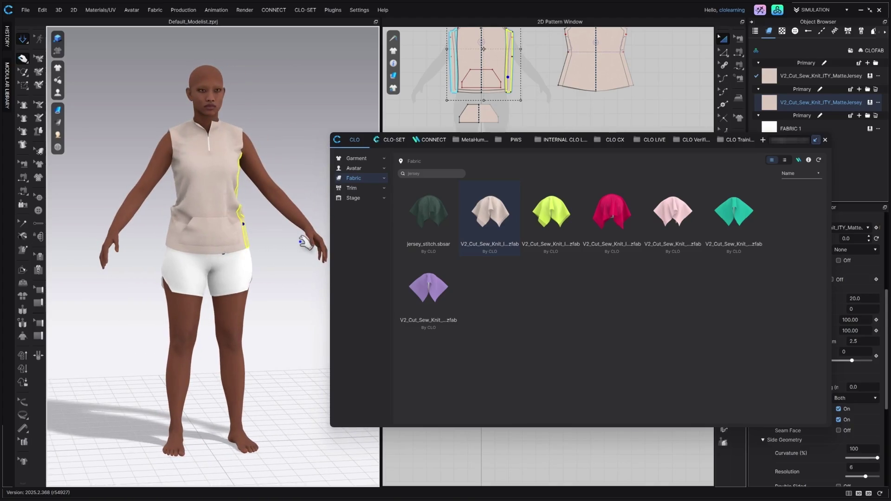
double_click(424, 174)
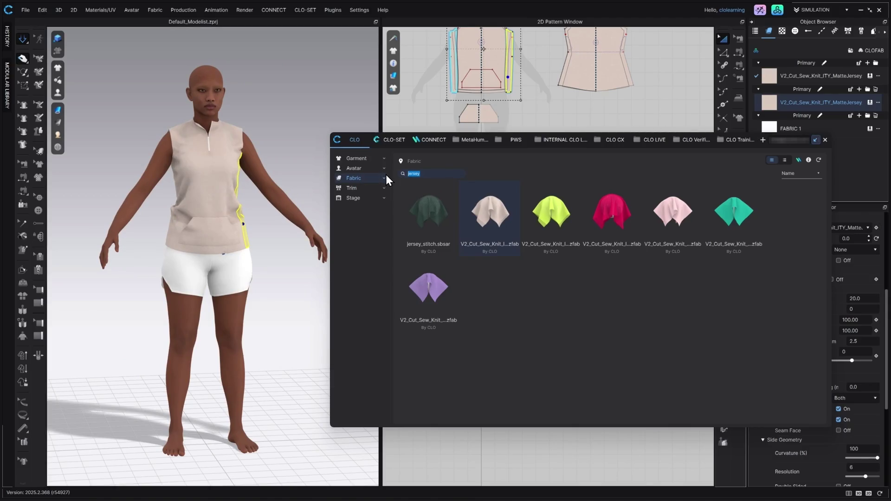
- Search 'ripstop' and apply the yellow V2_Woven_Ripstop_2 fabric to the shorts
text(ripstop)
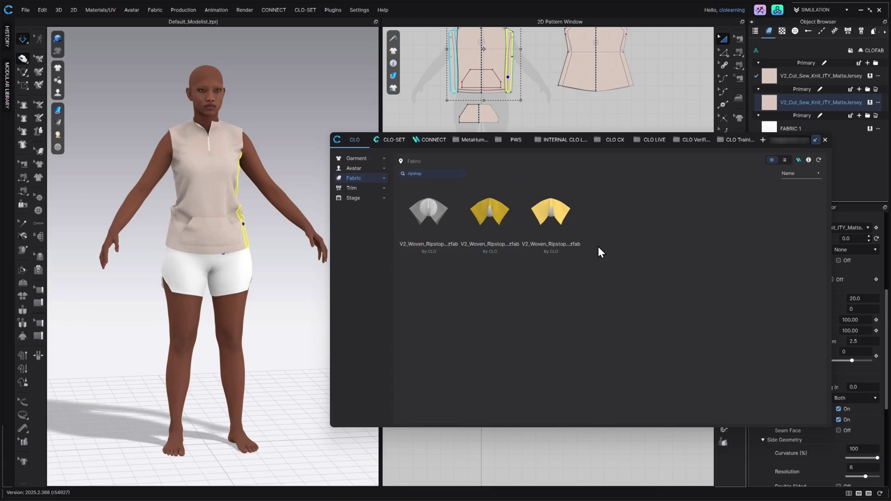
click(489, 211)
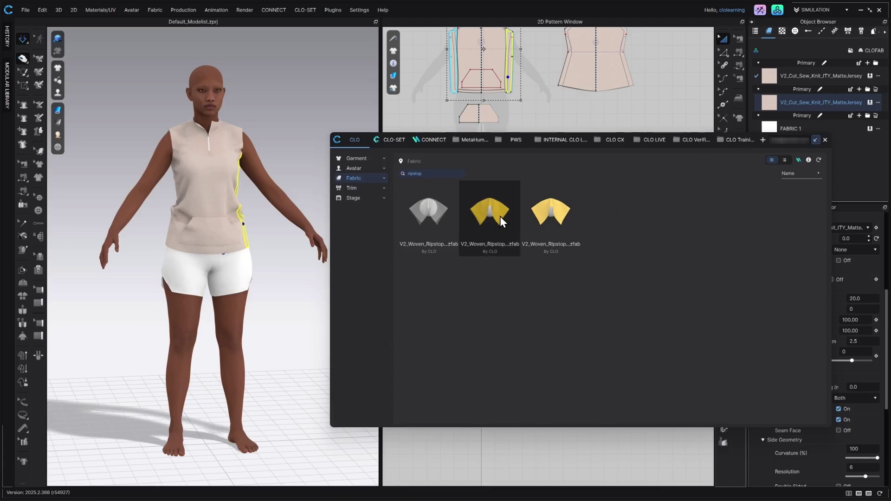
mouse_move(495, 213)
mouse_down()
mouse_move(872, 149)
mouse_move(834, 127)
mouse_up()
mouse_move(318, 278)
mouse_down()
mouse_move(221, 279)
mouse_move(258, 273)
mouse_move(238, 295)
mouse_move(195, 302)
mouse_move(225, 306)
mouse_move(158, 300)
mouse_move(336, 277)
mouse_move(181, 226)
mouse_move(207, 201)
mouse_up()
click(238, 295)
- Apply the lime V2_Cut_Sew_Knit_DobbyMesh_1 fabric to the top's side panels
click(187, 215)
click(155, 192)
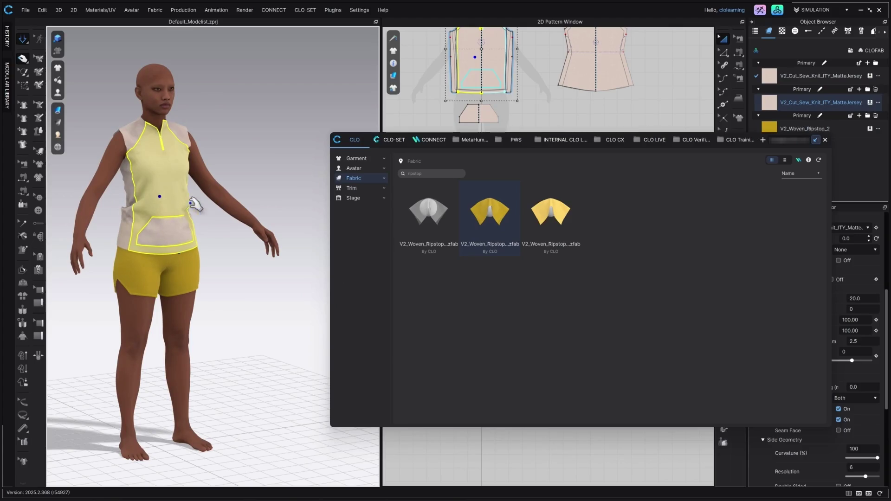
drag(270, 261, 270, 261)
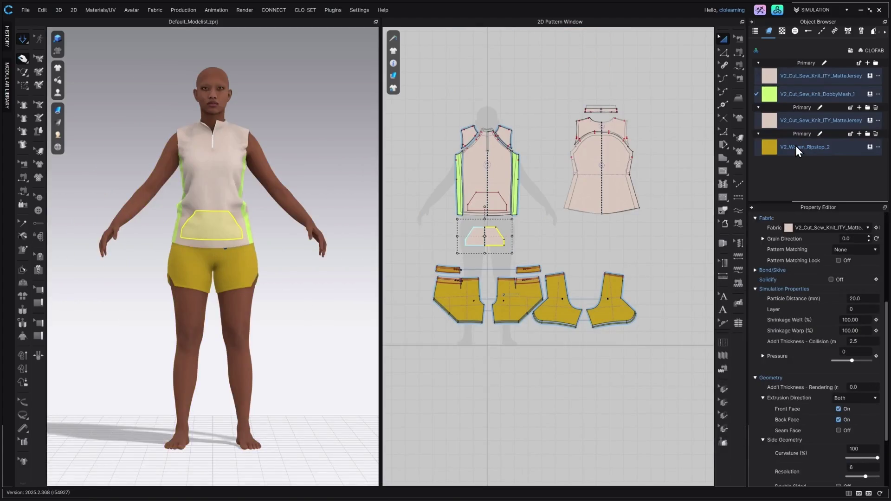
- Select all four fabrics and delete their Base Color Map textures
click(803, 150)
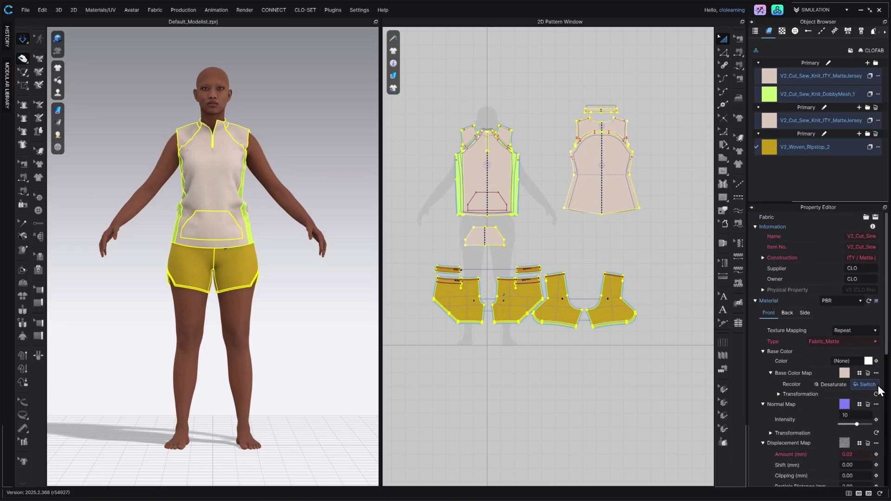
click(868, 373)
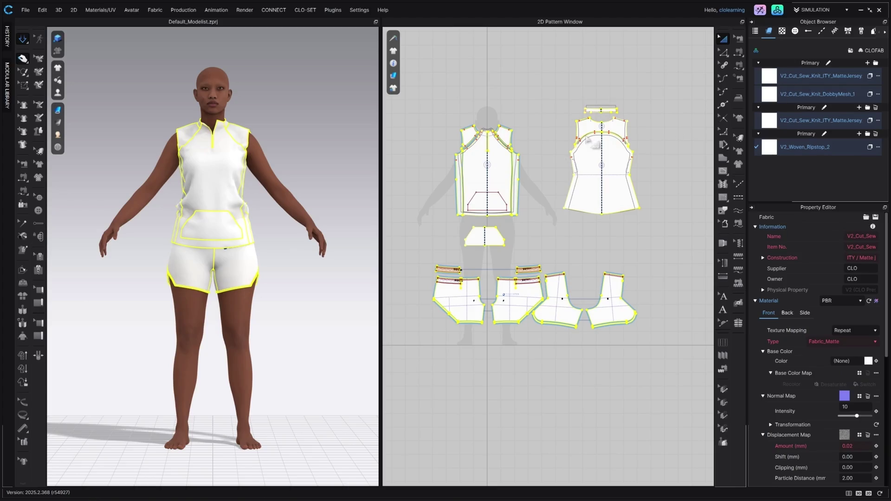
click(808, 82)
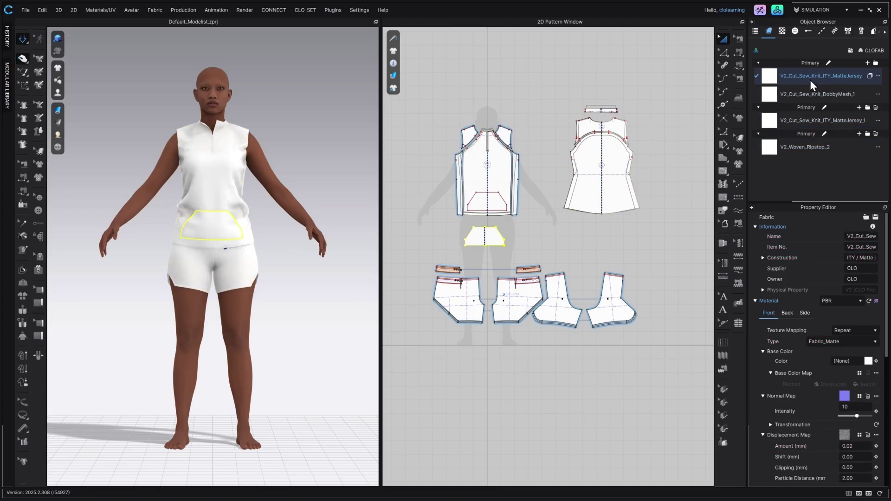
- Merge the two MatteJersey fabrics, colour them Pantone light sky blue 8ABAD3, then invert the selection
drag(789, 100, 792, 105)
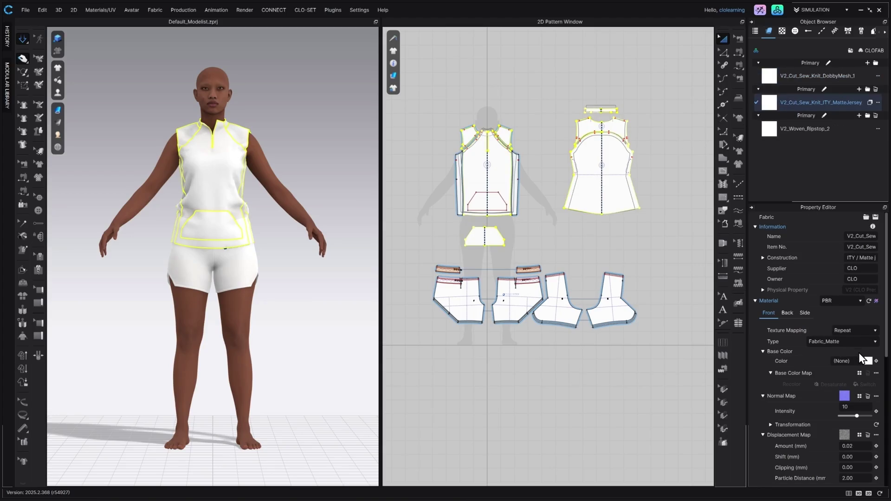
click(868, 360)
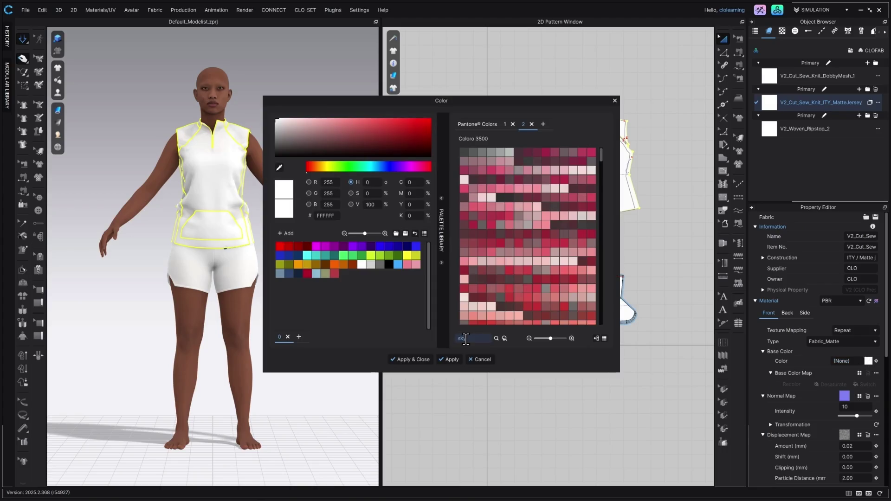
text(y)
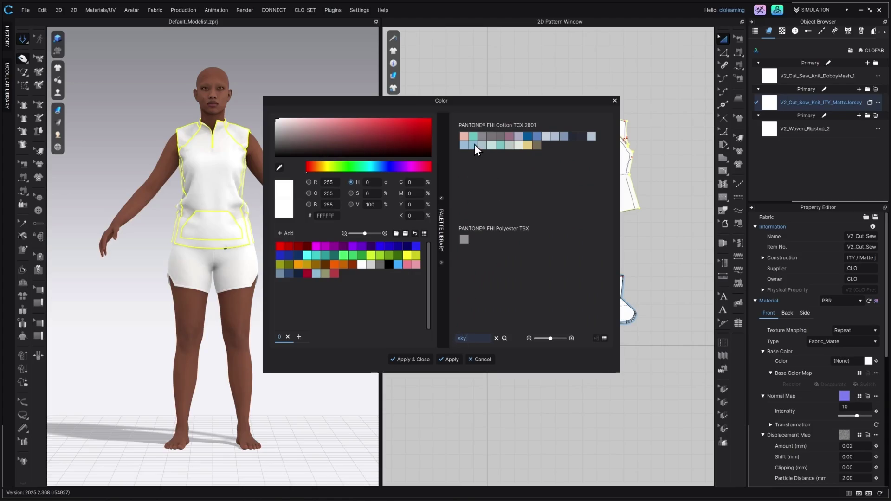
click(483, 146)
click(475, 144)
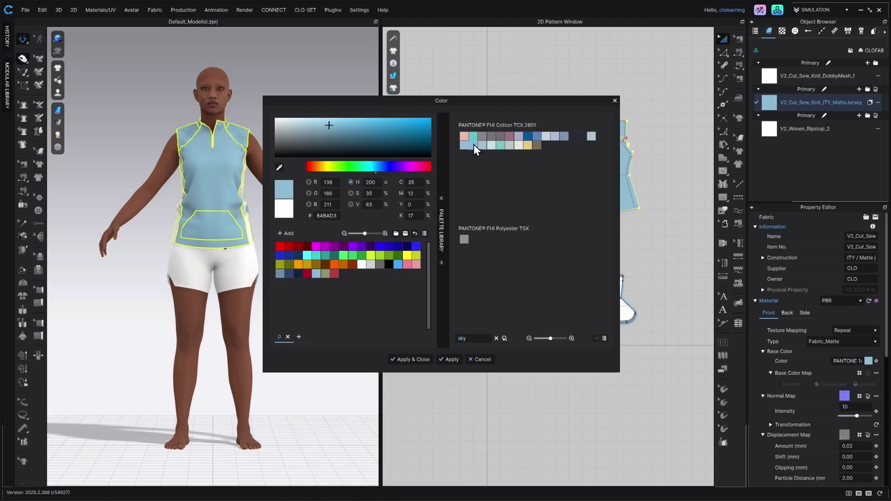
click(490, 136)
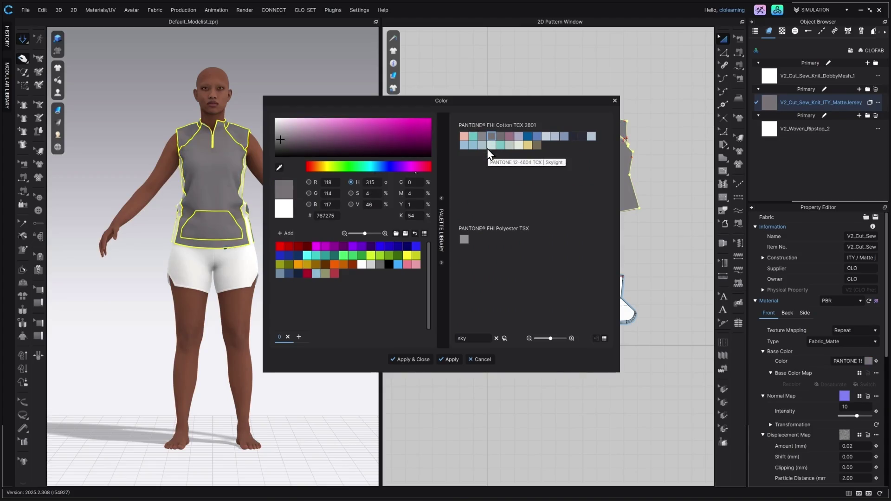
click(474, 146)
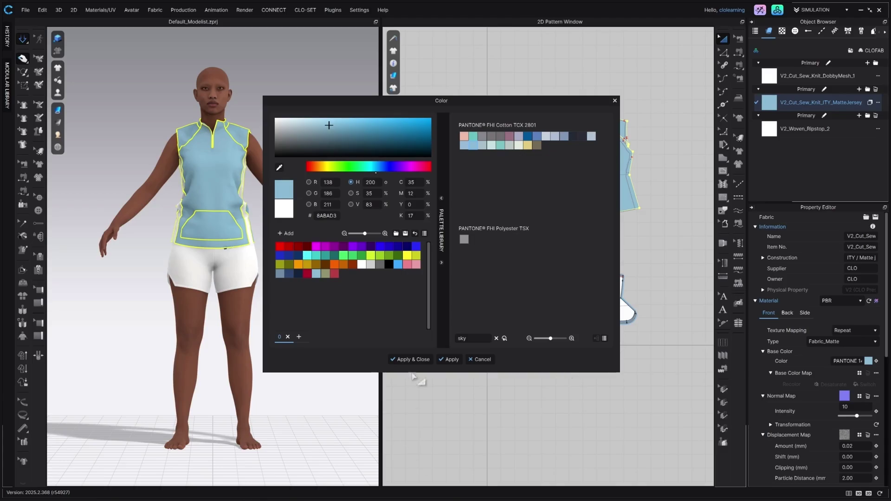
click(417, 358)
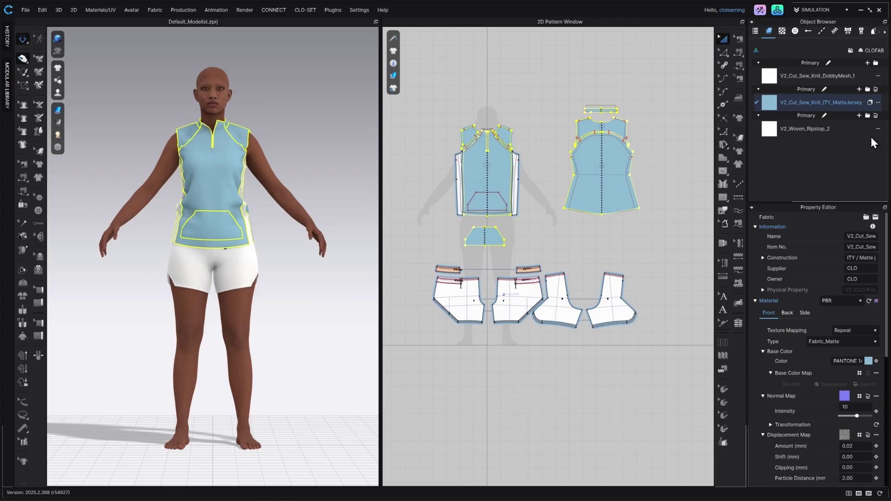
key(ctrl+i)
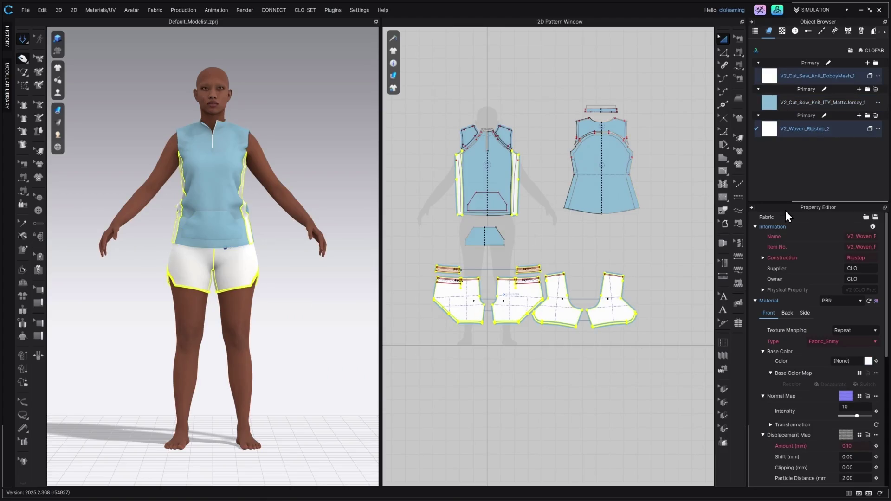
- Colour the V2_Woven_Ripstop_2 shorts fabric light sky blue 8ABAD3, then duplicate the fabric
click(839, 127)
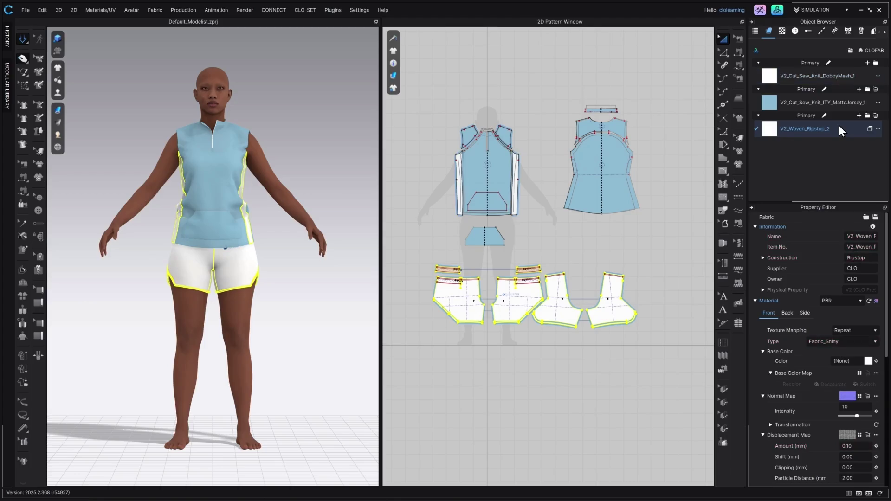
click(868, 362)
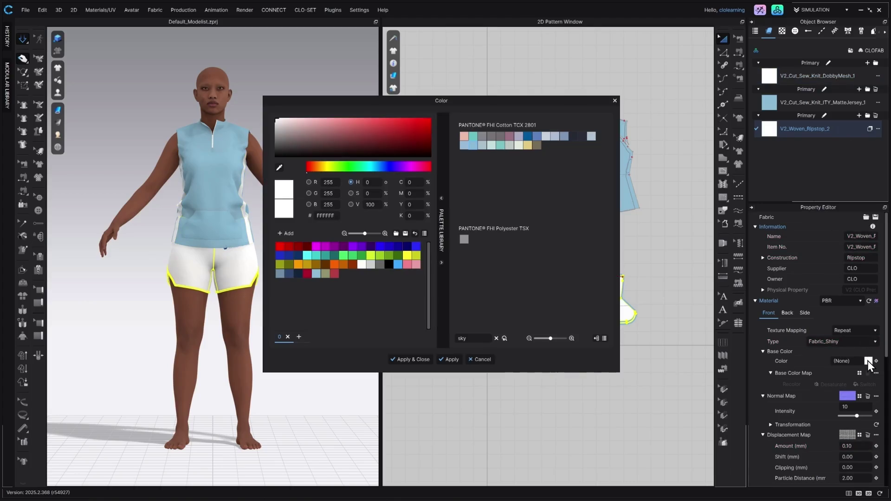
click(473, 147)
click(410, 359)
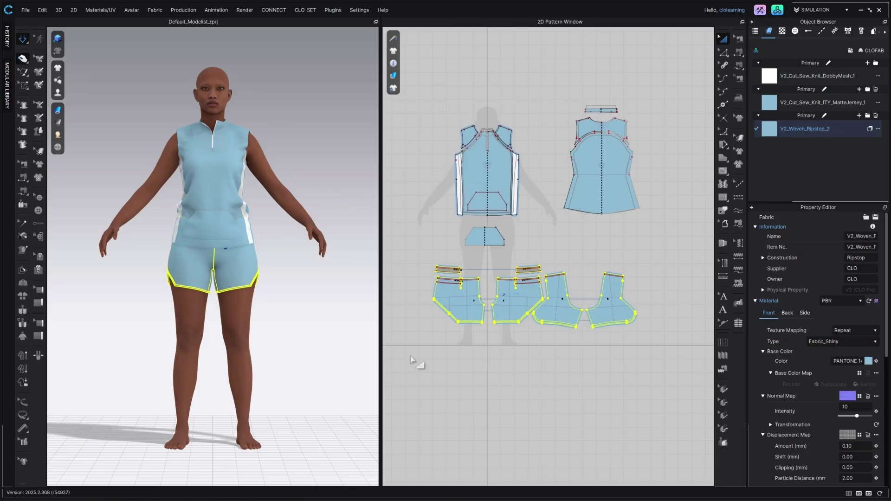
drag(309, 328, 347, 334)
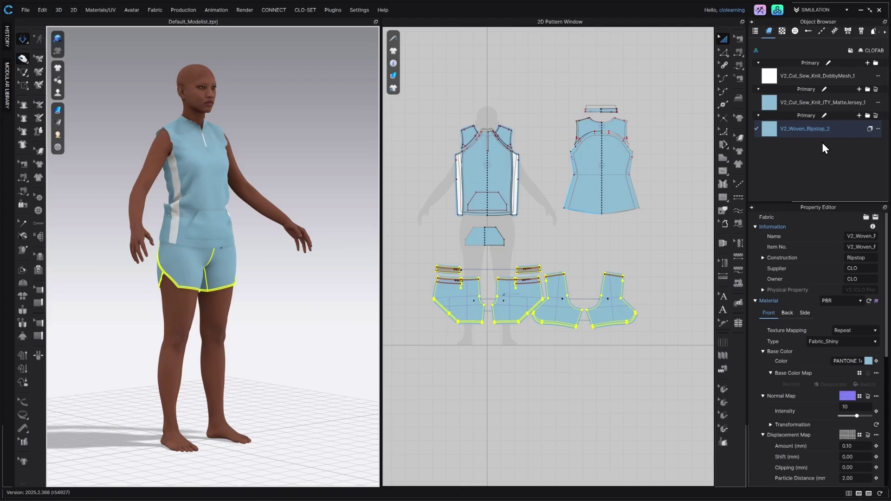
click(869, 129)
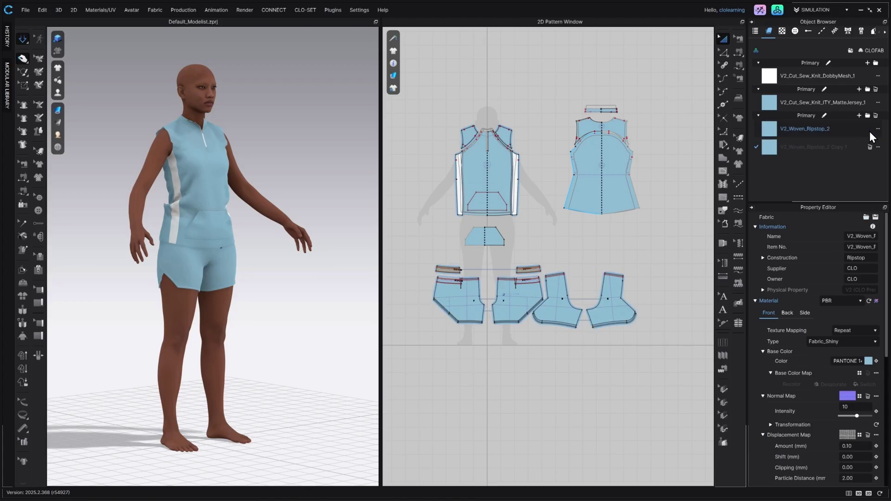
- Give V2_Woven_Ripstop_2 Copy 1 the off-white Pantone colour F0EFEE found by searching 'cloud'
click(868, 361)
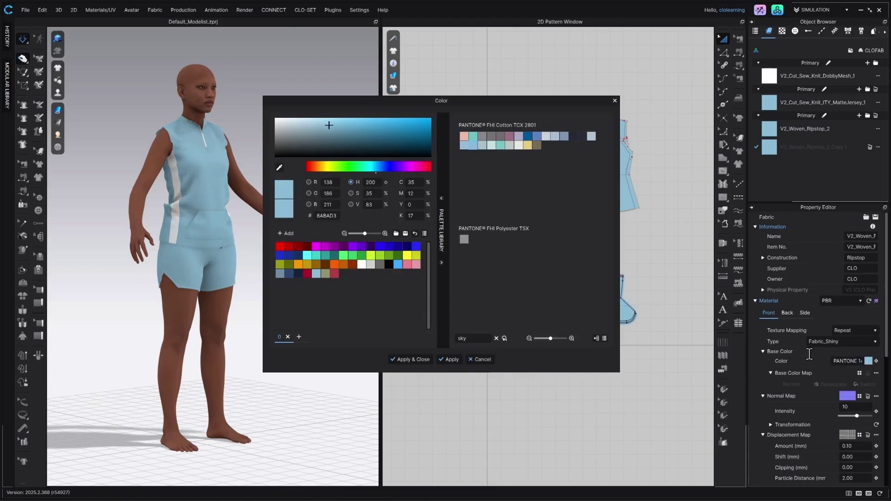
drag(478, 338, 444, 338)
text(cloud)
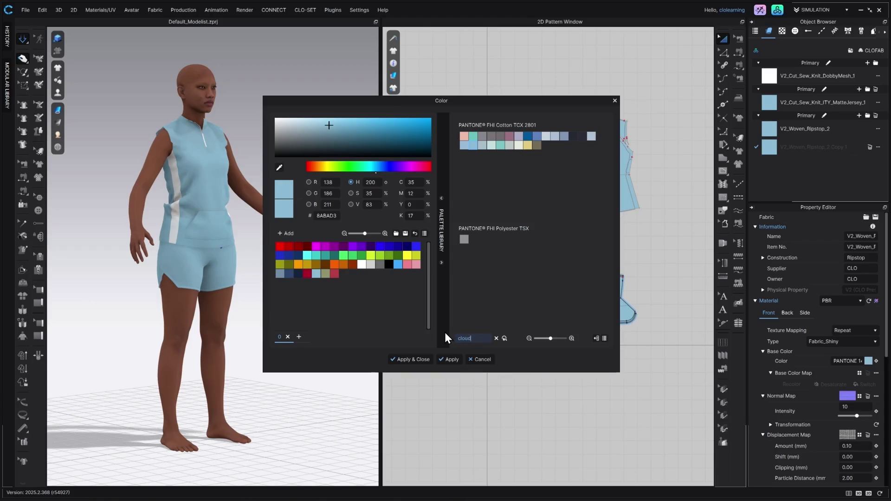
key(Return)
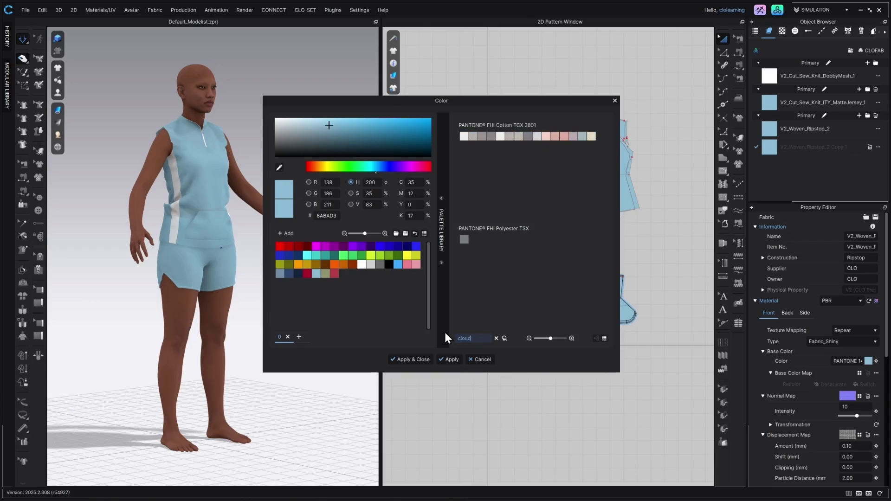
click(464, 136)
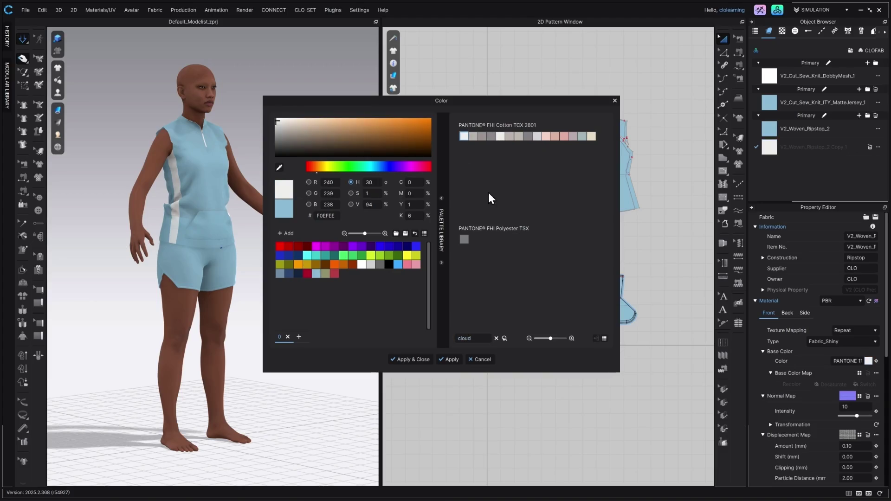
click(408, 359)
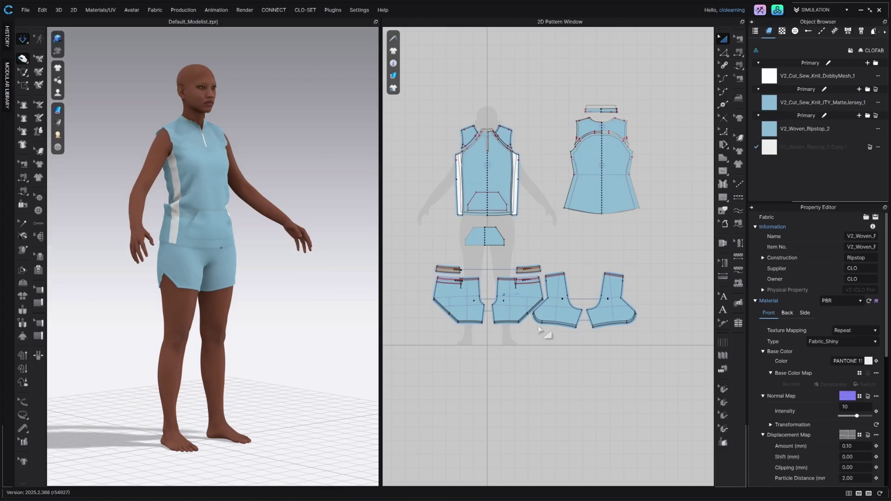
- Apply the off-white Ripstop Copy 1 fabric to the four shorts hem bindings and check them in 3D
scroll(537, 327, up, 3)
click(517, 314)
shift+click(572, 322)
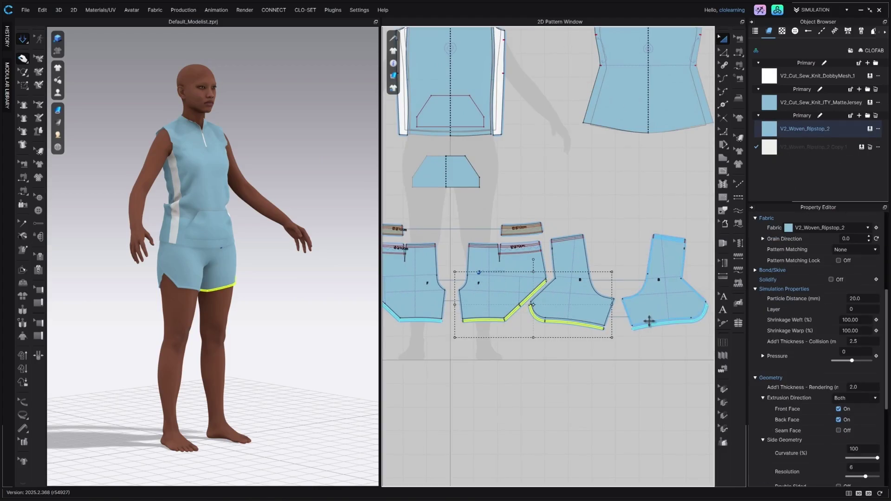
shift+click(640, 324)
shift+click(416, 320)
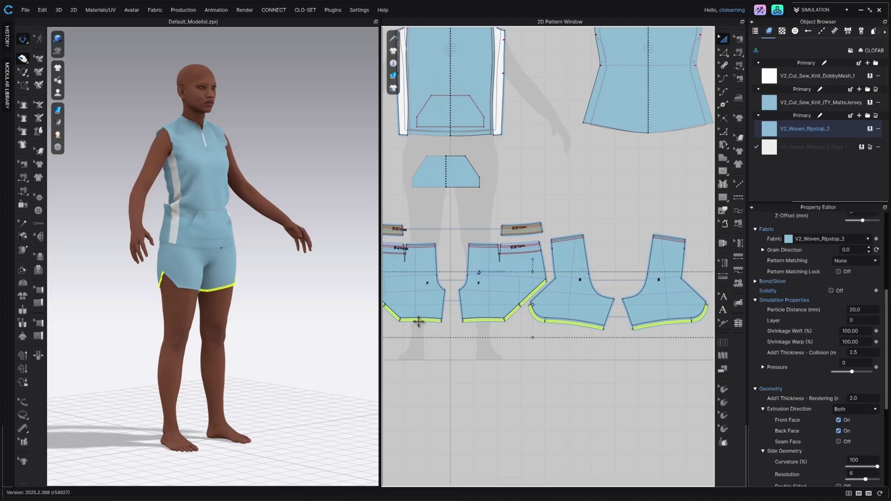
click(861, 147)
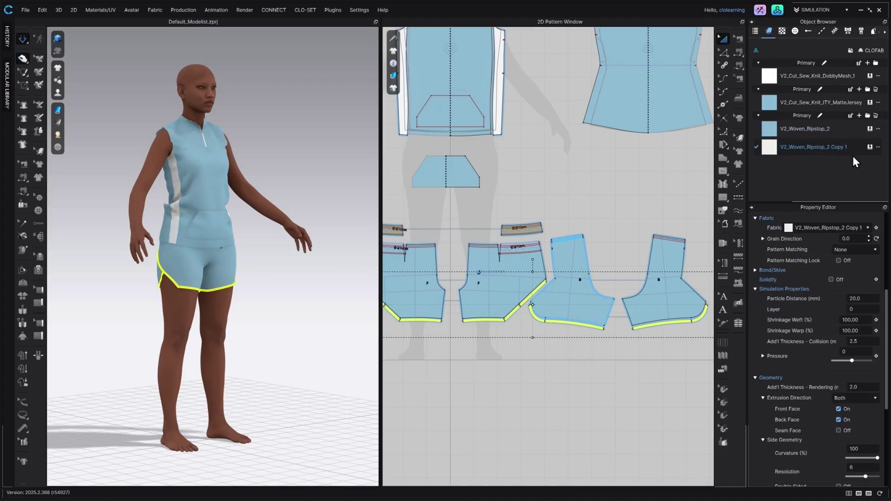
click(294, 302)
drag(294, 302, 255, 302)
mouse_move(557, 135)
mouse_down()
mouse_move(544, 232)
mouse_move(558, 306)
mouse_up()
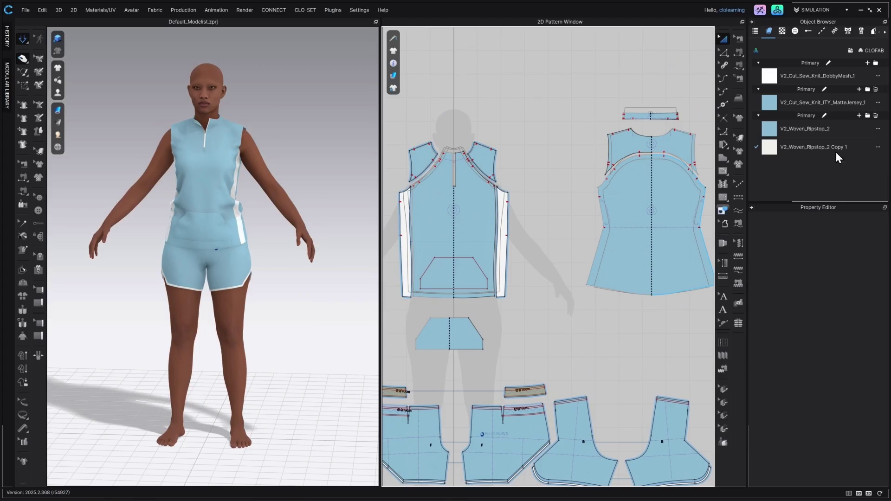
- Duplicate the ITY Matte Jersey fabric and colour the copy off-white F0EFEE
click(841, 98)
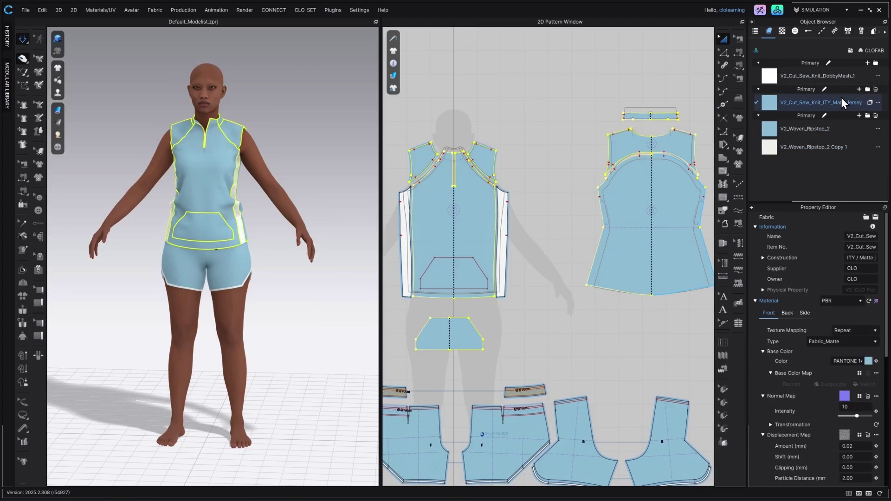
click(870, 102)
click(822, 119)
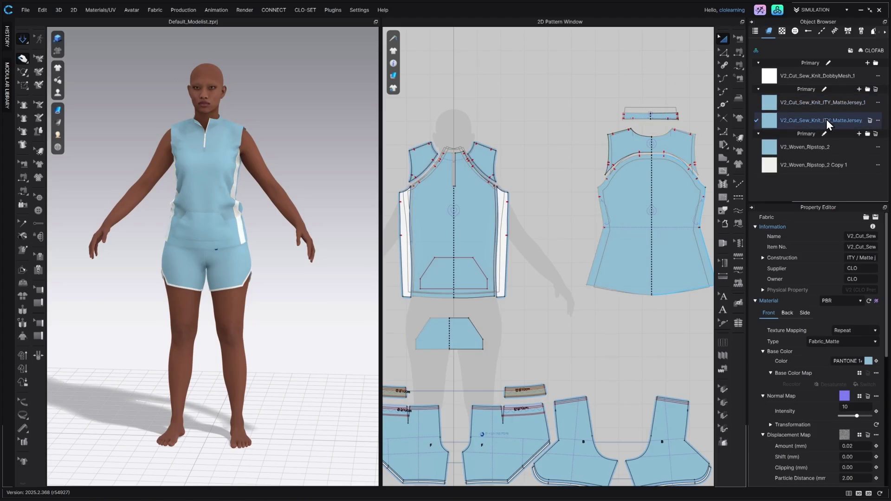
click(868, 362)
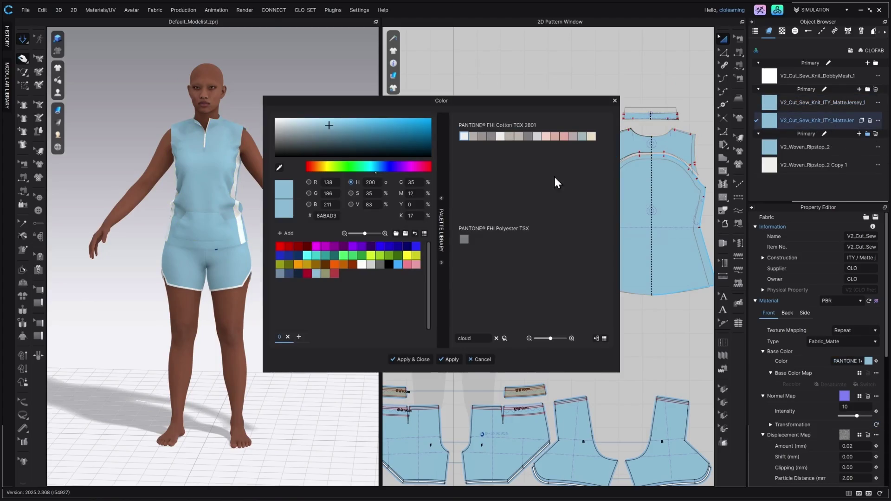
click(464, 136)
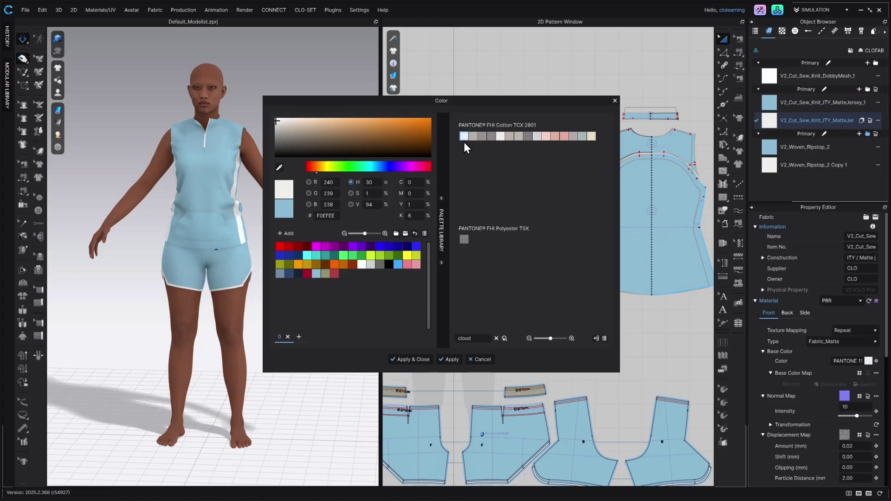
click(408, 359)
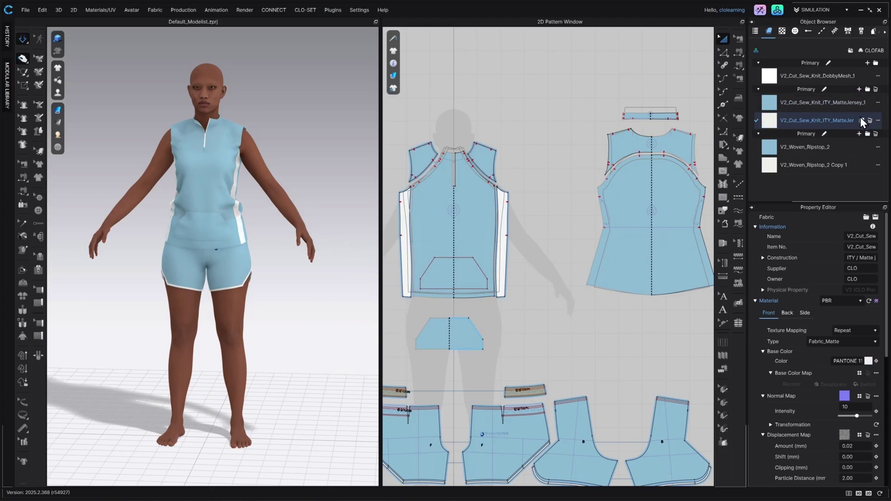
- Apply the white jersey copy to the back yoke and both front yokes
click(619, 144)
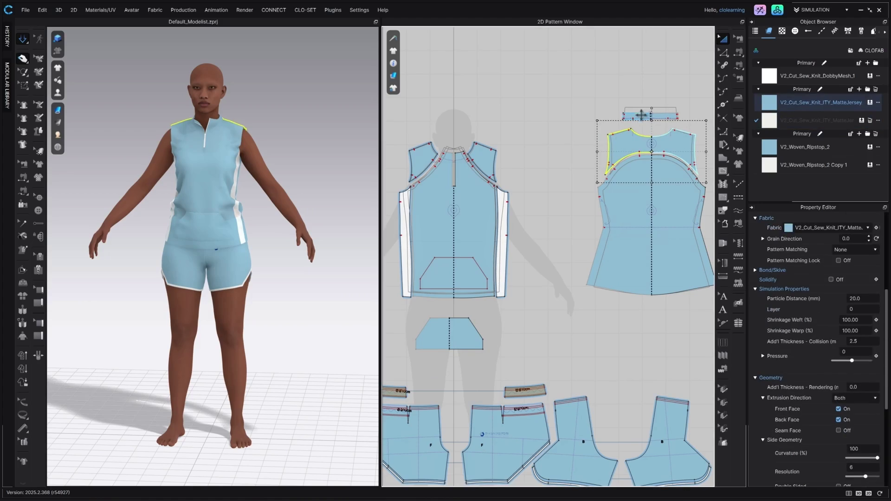
shift+click(486, 162)
shift+click(420, 160)
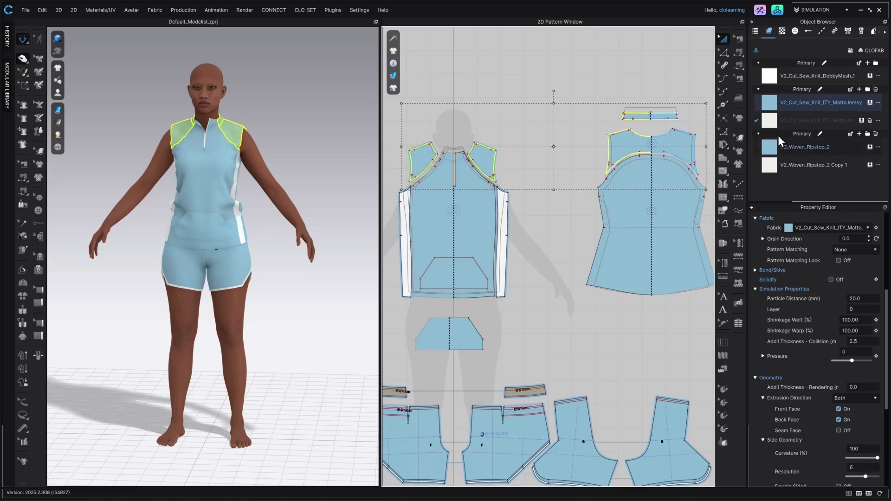
click(861, 120)
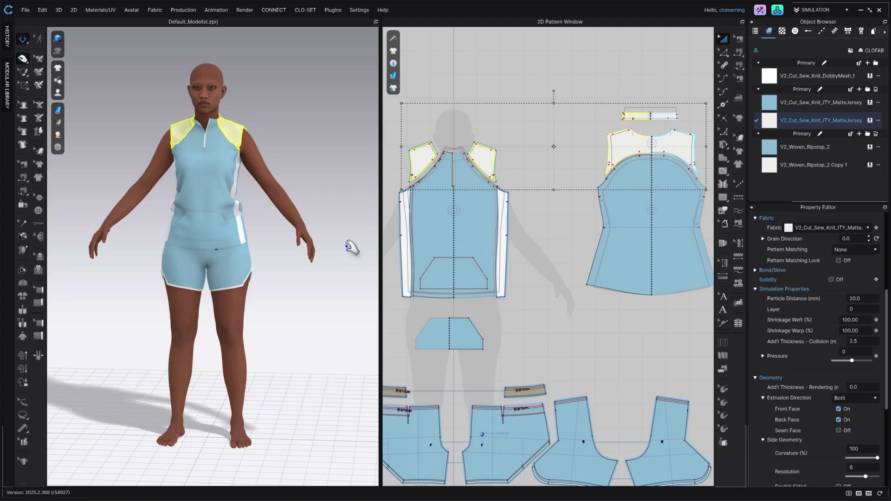
click(277, 250)
mouse_move(278, 249)
mouse_down()
mouse_move(342, 248)
mouse_move(282, 251)
mouse_up()
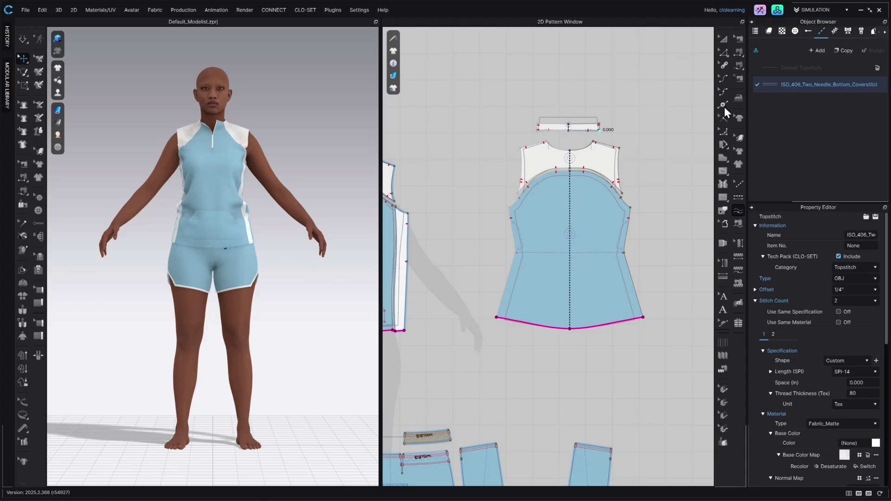
- Open the CLO Library, showing the Trim > Topstitch presets
click(778, 10)
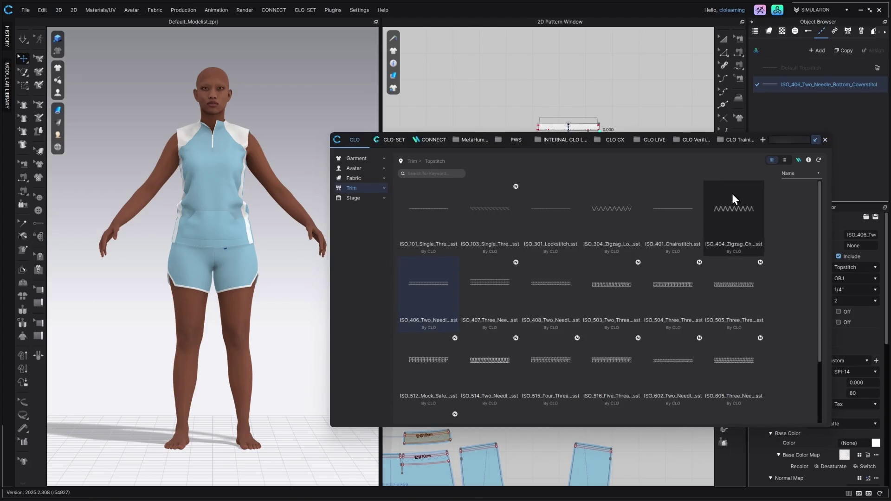
- Add the Abstract Sunset image from the MetaHuman Webinar library folder as a graphic
click(464, 140)
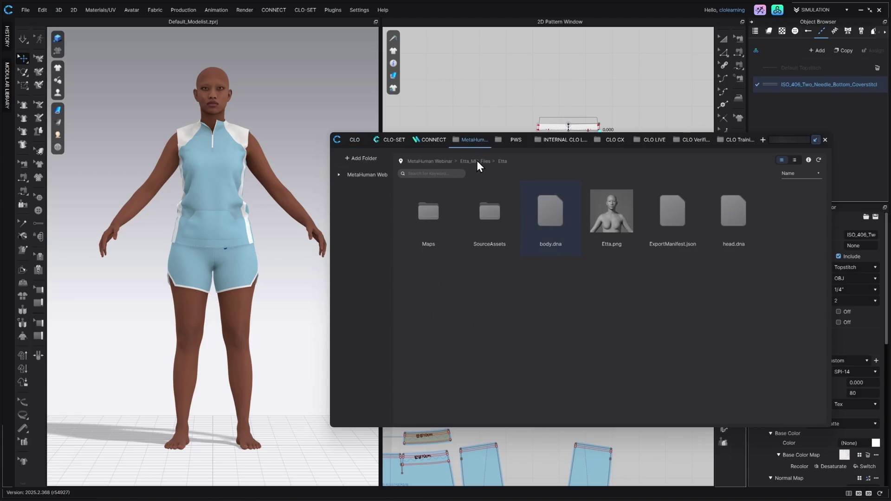
click(438, 161)
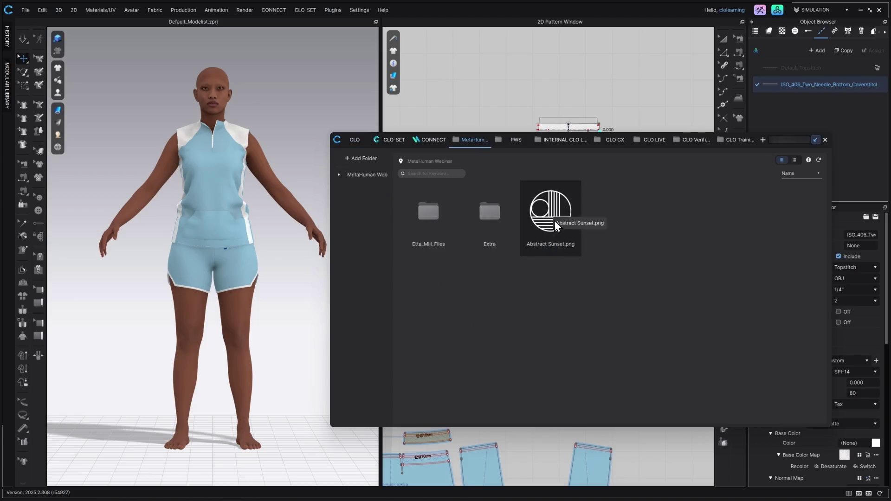
right_click(550, 212)
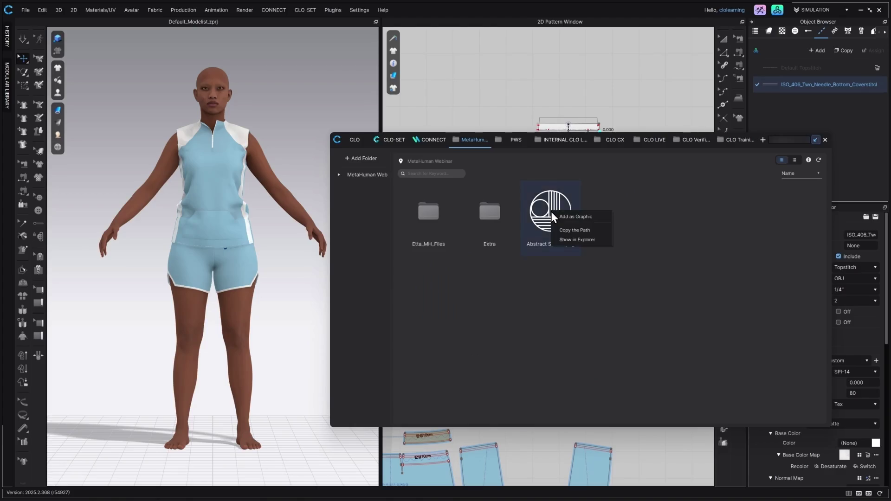
click(575, 214)
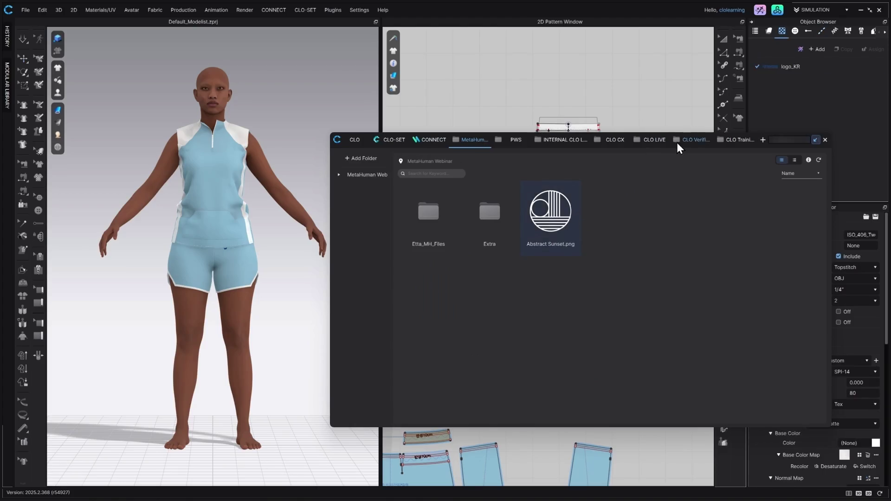
click(825, 140)
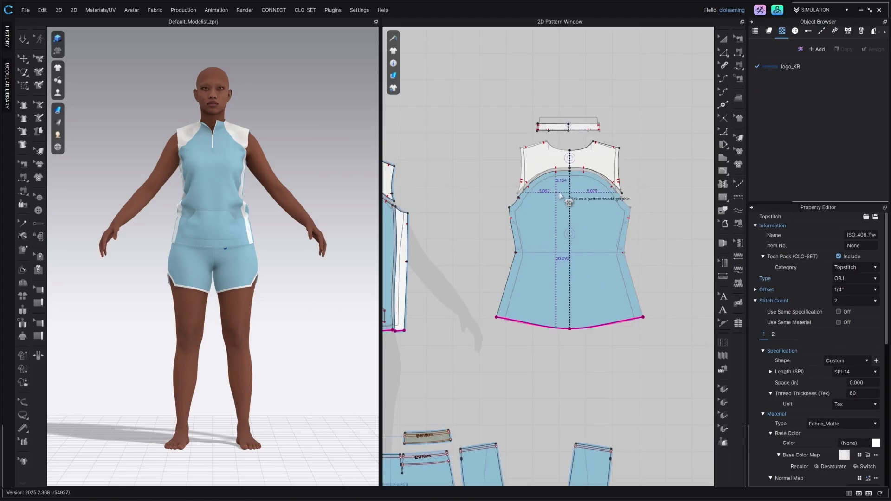
- Place the Abstract Sunset graphic on the top's upper back panel and check it in 3D
click(580, 246)
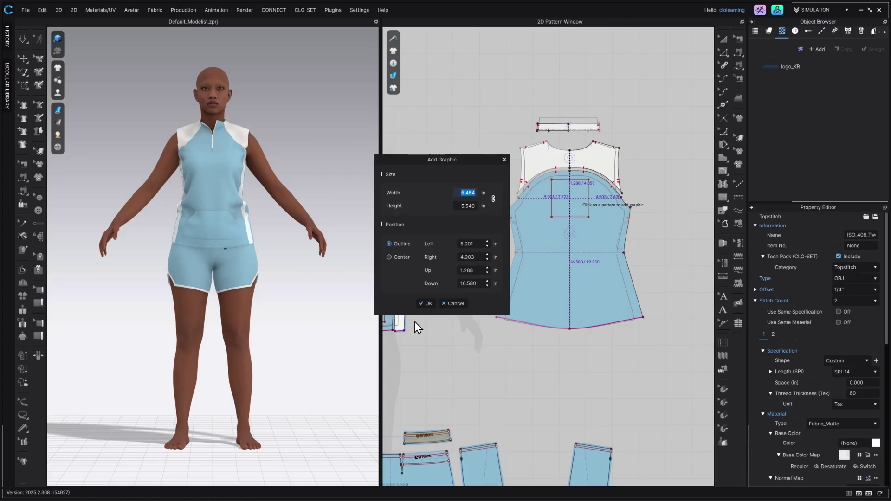
key(Return)
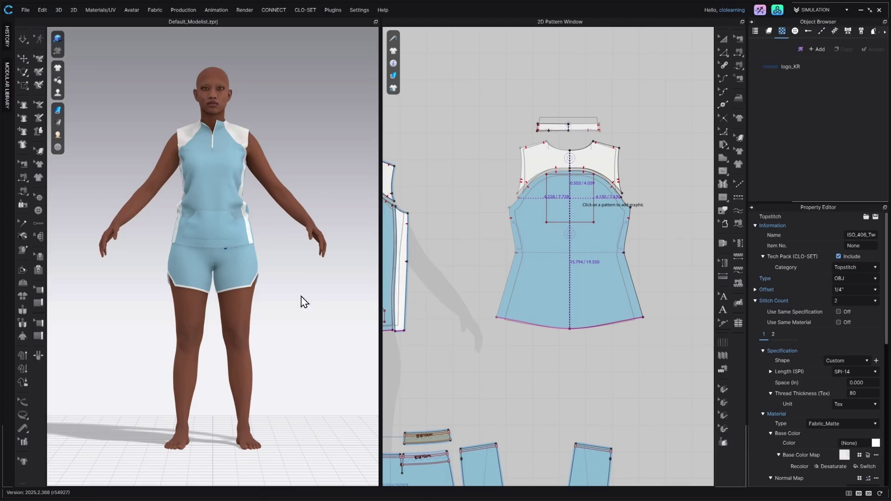
drag(302, 260, 170, 270)
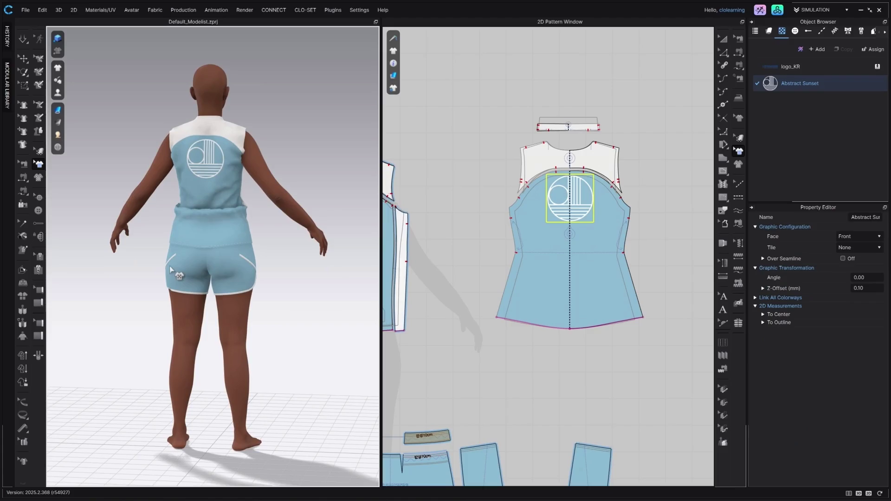
key(2)
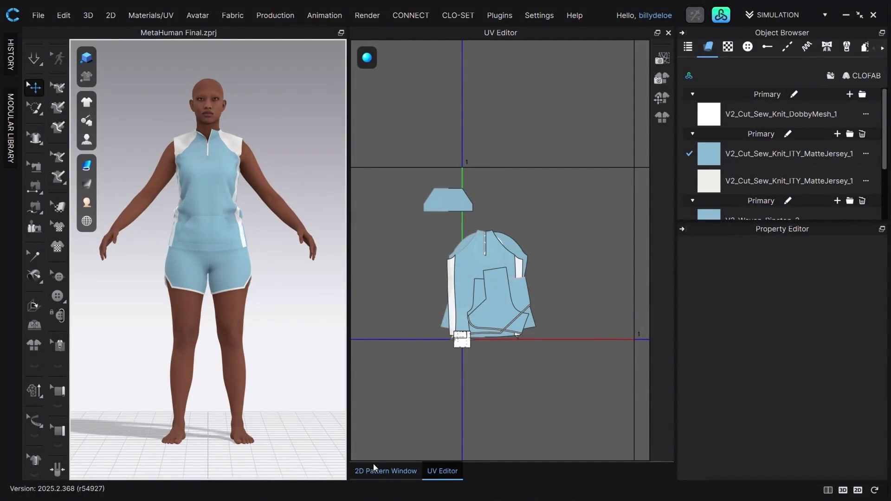
- Open the UV Editor from Materials/UV and display the outfit's UV islands
click(374, 469)
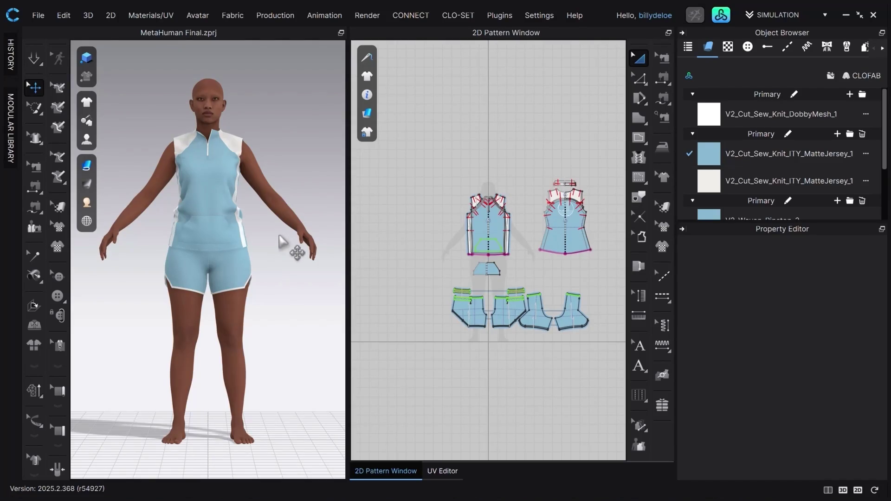
click(149, 14)
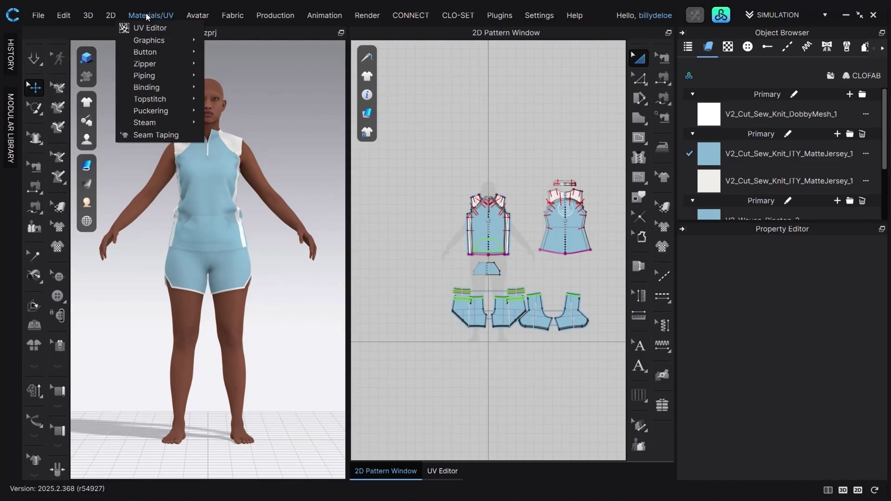
click(149, 29)
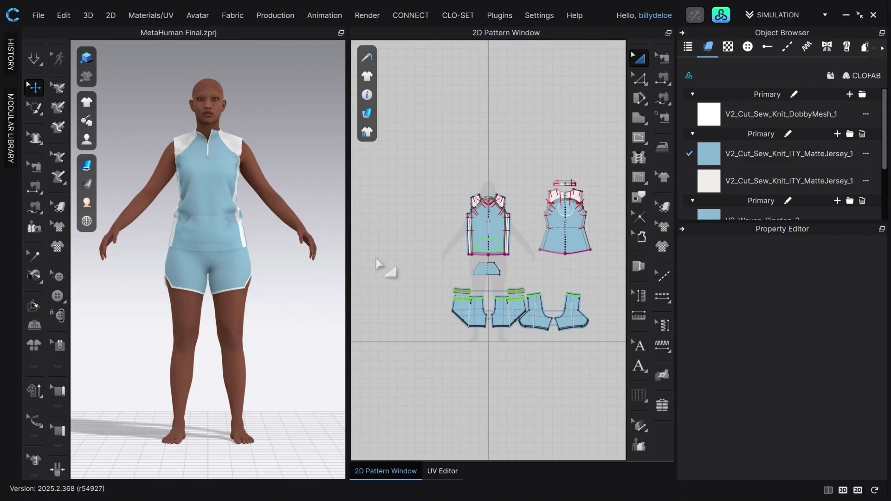
click(444, 470)
click(444, 471)
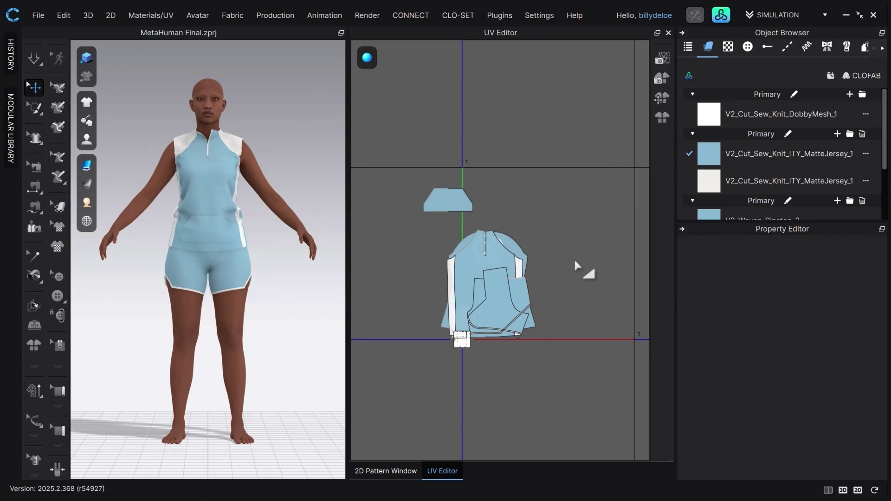
- Select all UV pieces and pack them into the 0–1 tile with padding 0.001 and fidelity 5
mouse_move(588, 408)
mouse_down()
mouse_move(474, 292)
mouse_move(367, 155)
mouse_up()
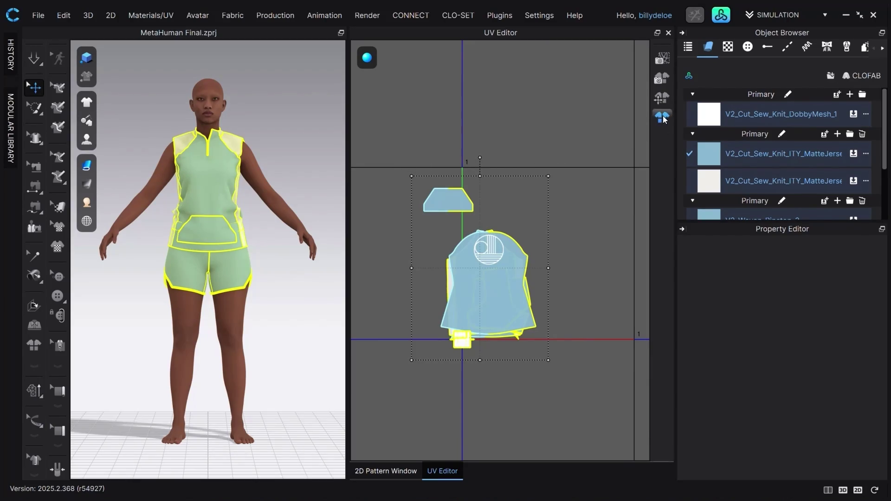
click(663, 120)
drag(542, 137, 320, 135)
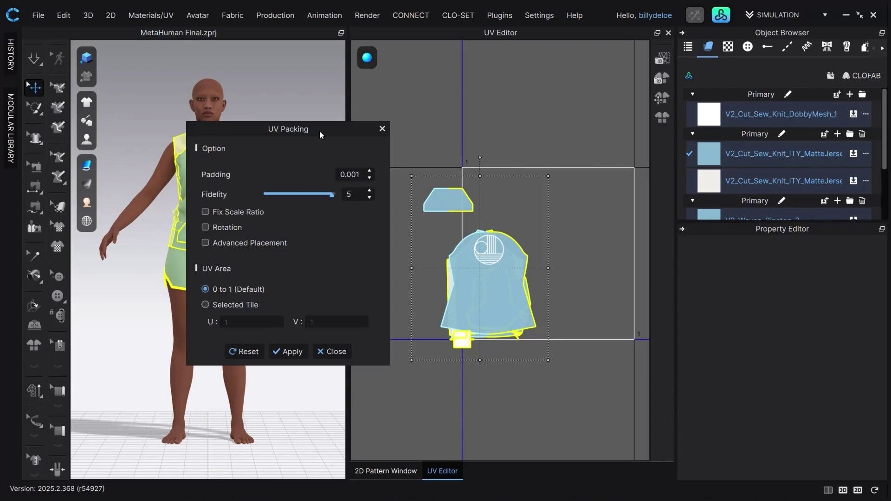
click(292, 351)
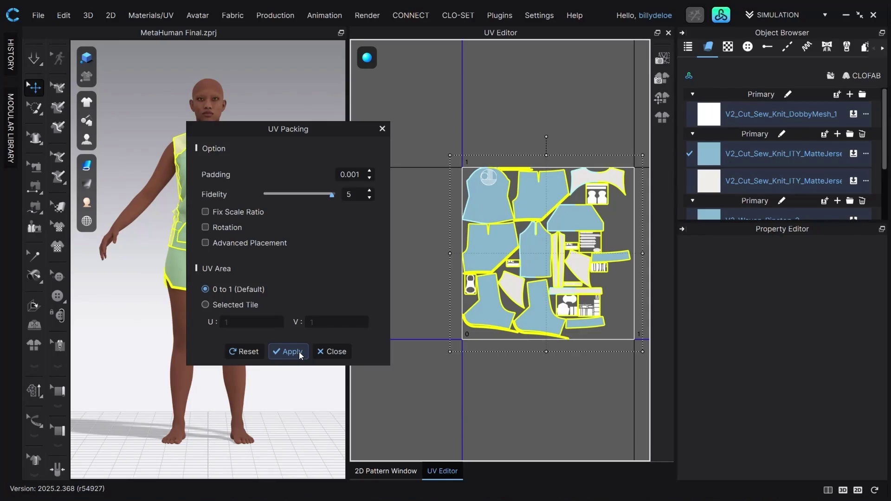
click(325, 352)
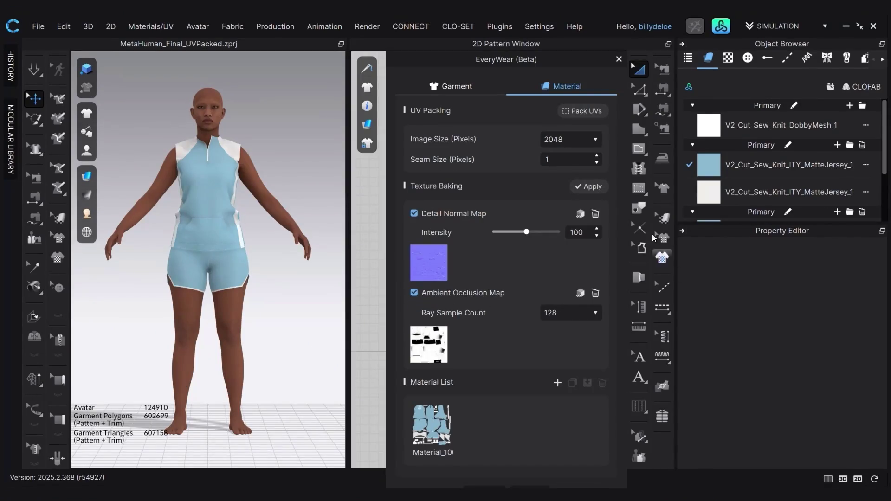
- Close the EveryWear texture baking panel to return to the 2D pattern pieces
click(619, 60)
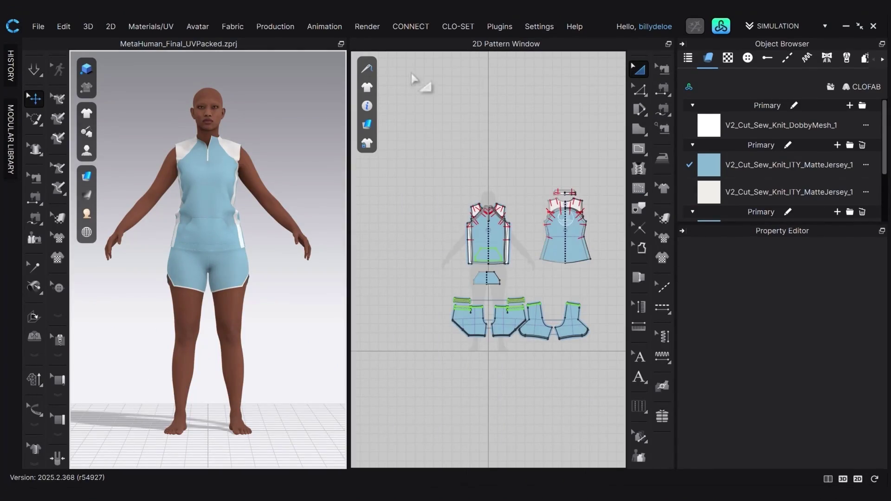
- Export the outfit as USD, overwriting Etta_Outfit_to_Unreal in the DNA_Export folder
click(38, 27)
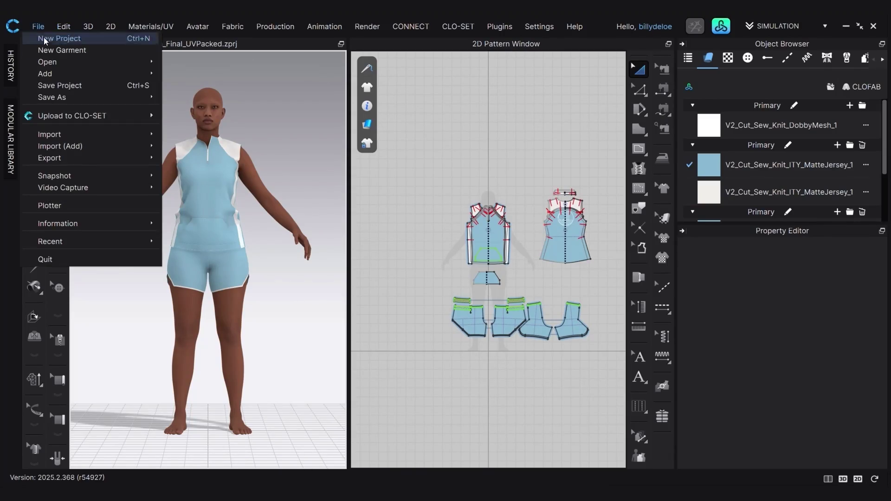
mouse_move(71, 164)
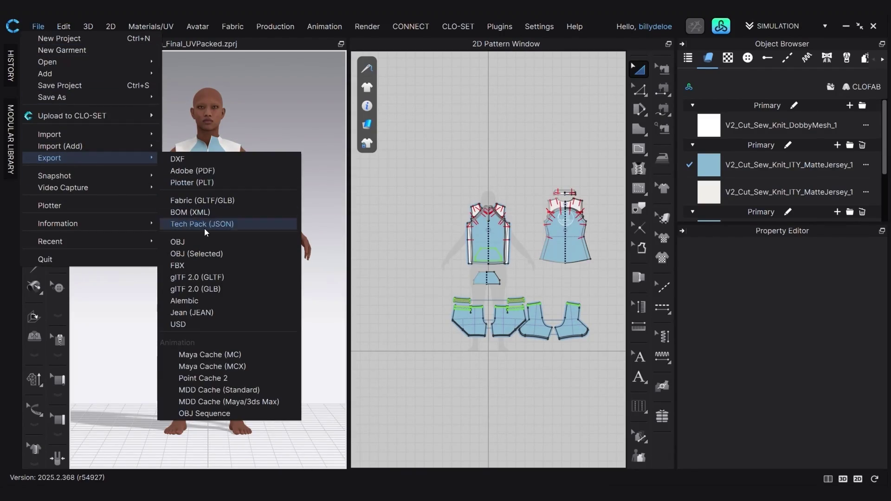
click(202, 325)
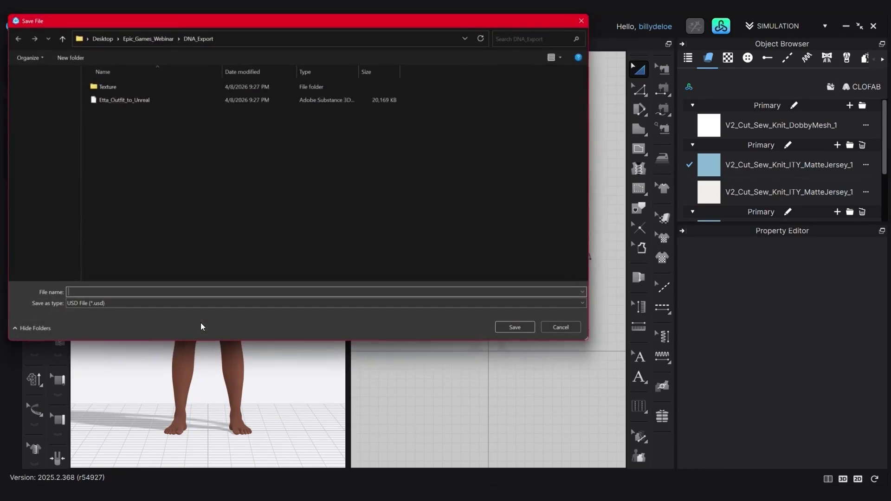
click(149, 98)
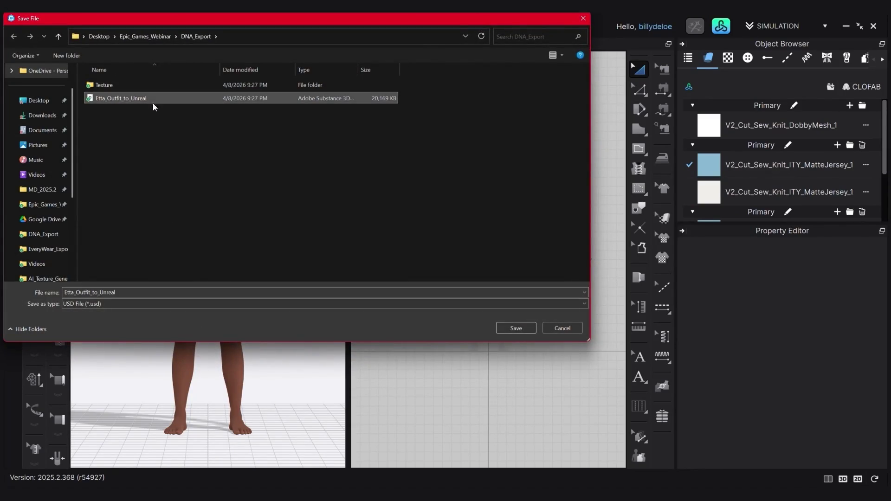
click(516, 328)
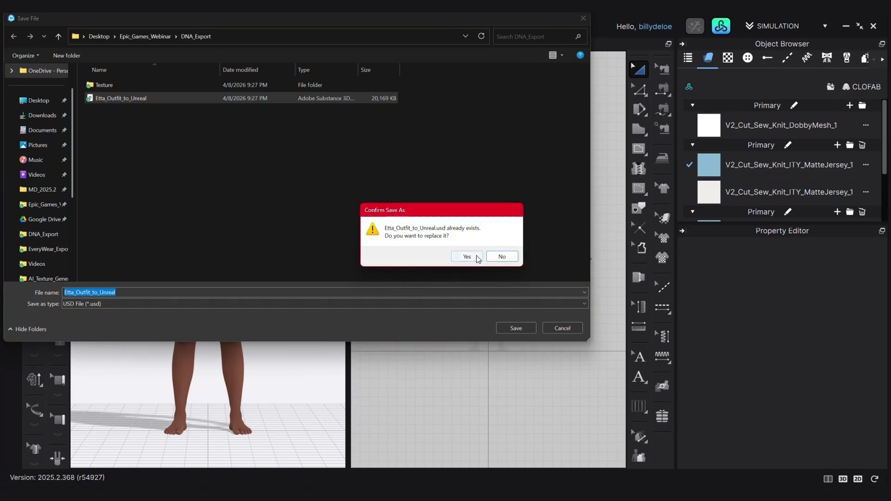
click(476, 256)
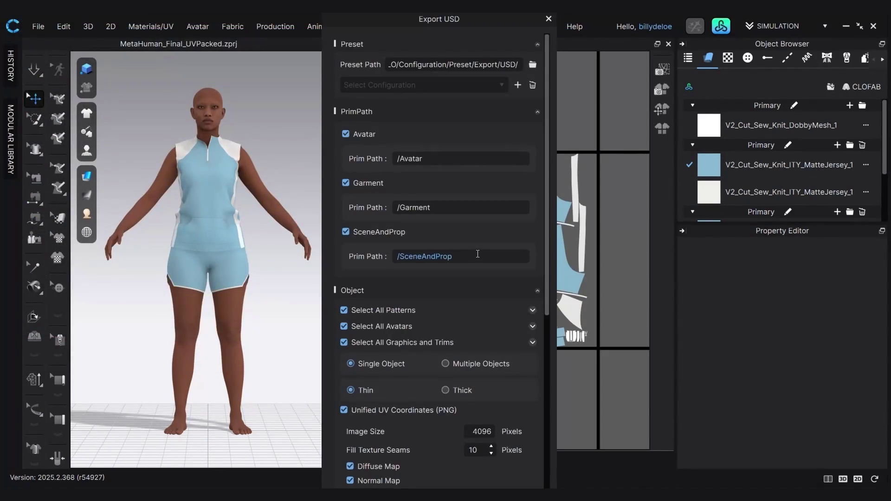
- Set the USD export to Thick geometry with Include Garment Simulation Data ticked, and run it
drag(546, 214, 552, 324)
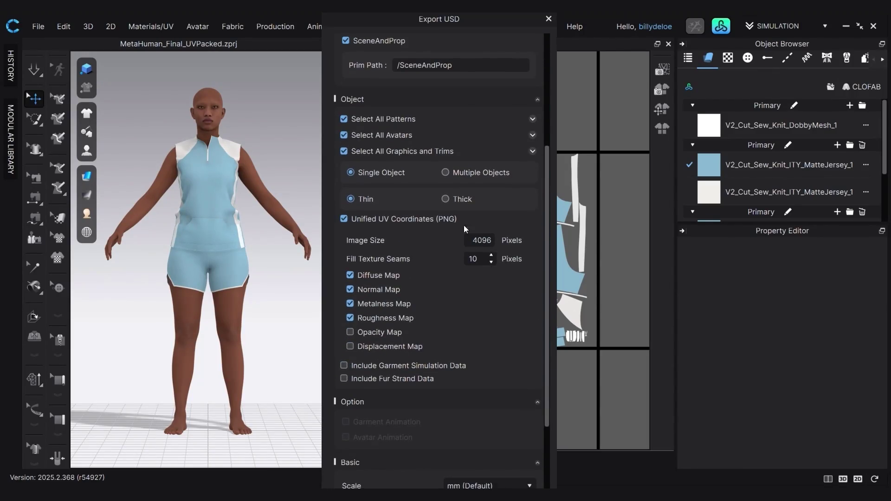
click(459, 199)
drag(545, 226, 550, 304)
click(455, 246)
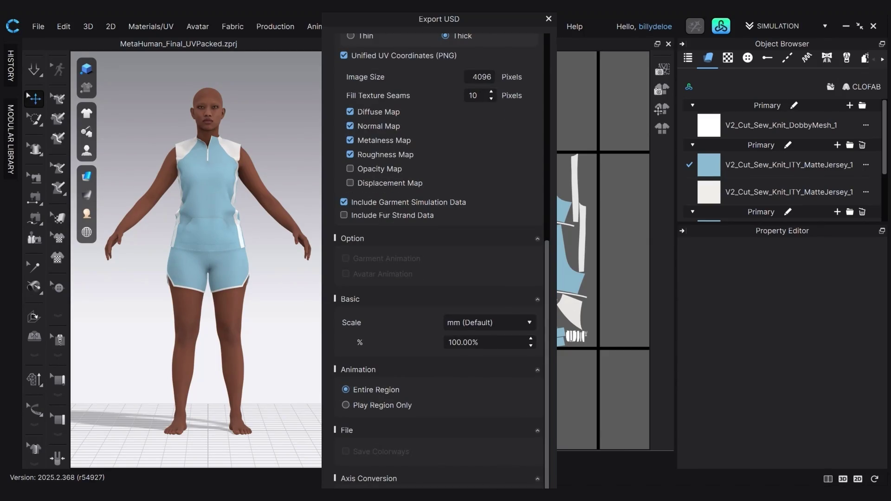
key(Return)
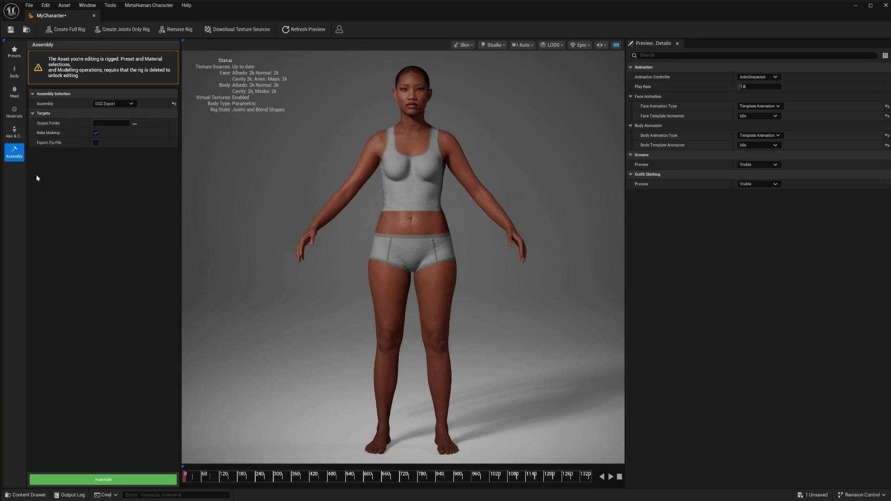
- Export the combined skeletal mesh into Content/Outfits/SportyOutfit/SportyOutfit/Meshes
click(153, 10)
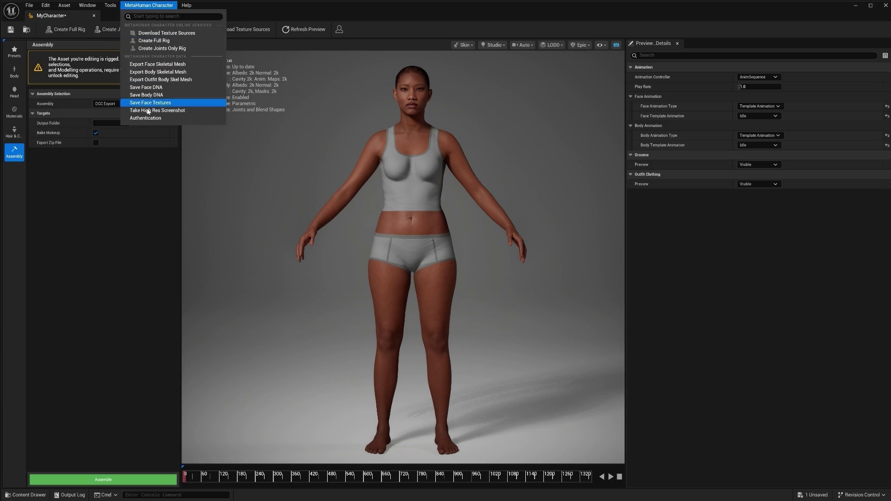
click(154, 80)
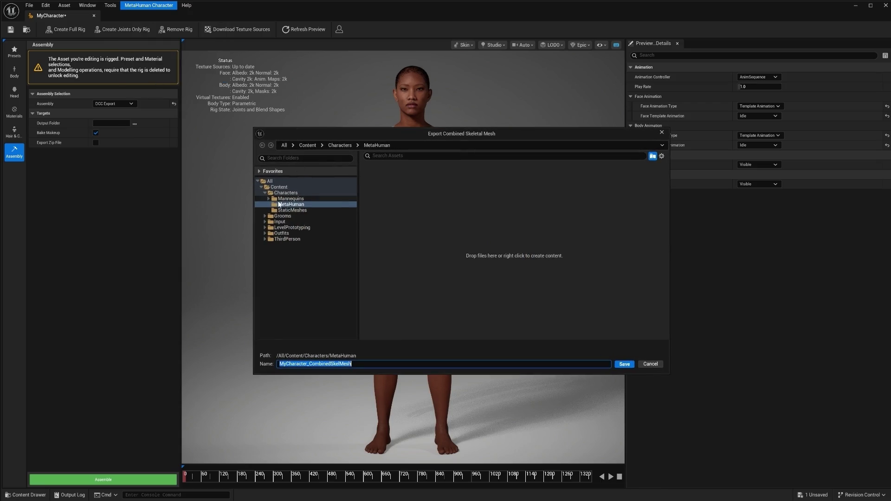
click(278, 187)
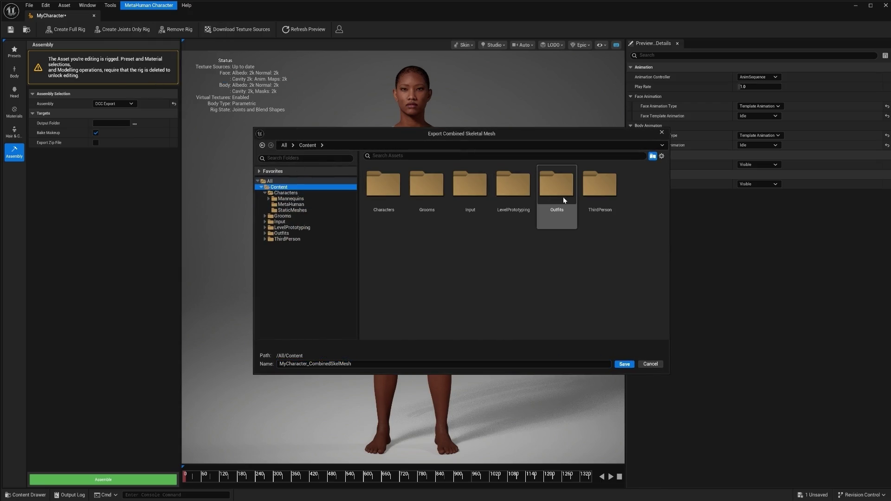
double_click(558, 196)
double_click(382, 185)
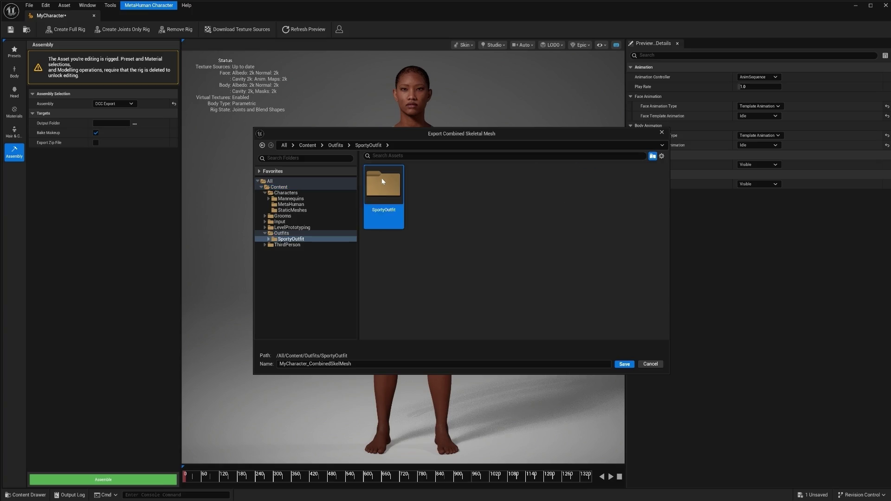
double_click(381, 177)
double_click(372, 187)
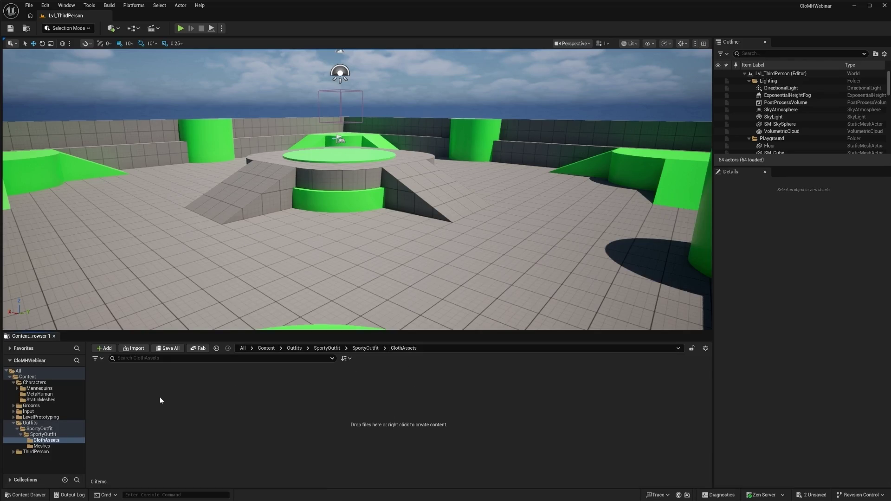
- Create a Cloth Asset in ClothAssets named CA_SportyOutfit and open it in the Dataflow Editor
right_click(125, 383)
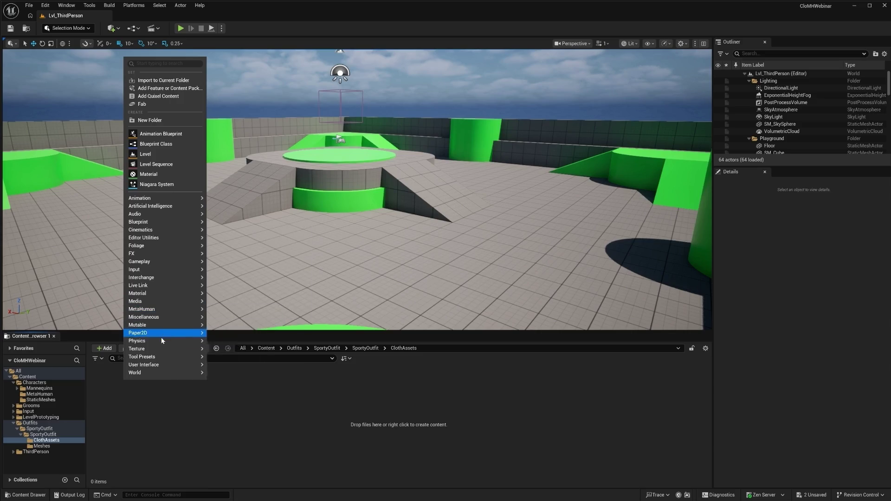
mouse_move(163, 343)
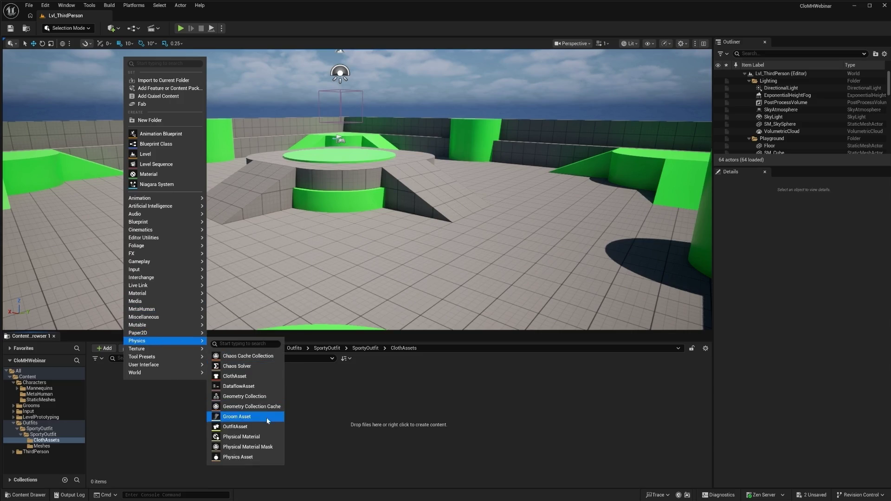
click(236, 377)
key(ctrl+v)
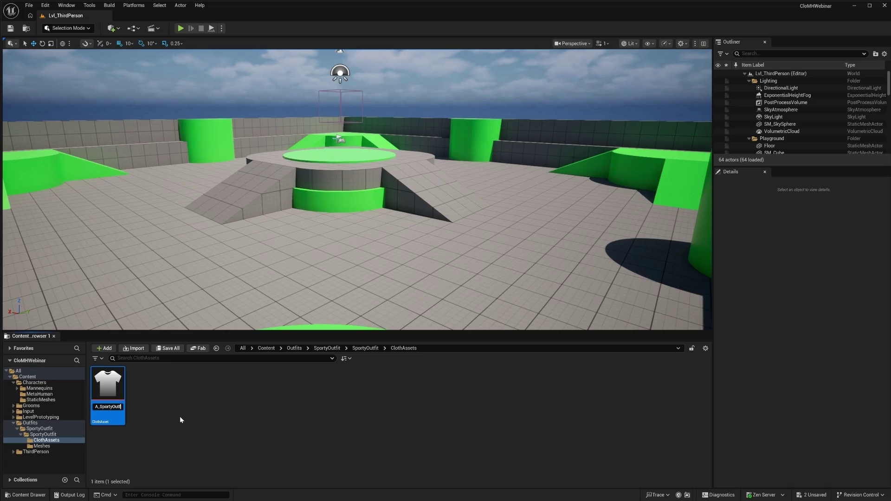
key(Return)
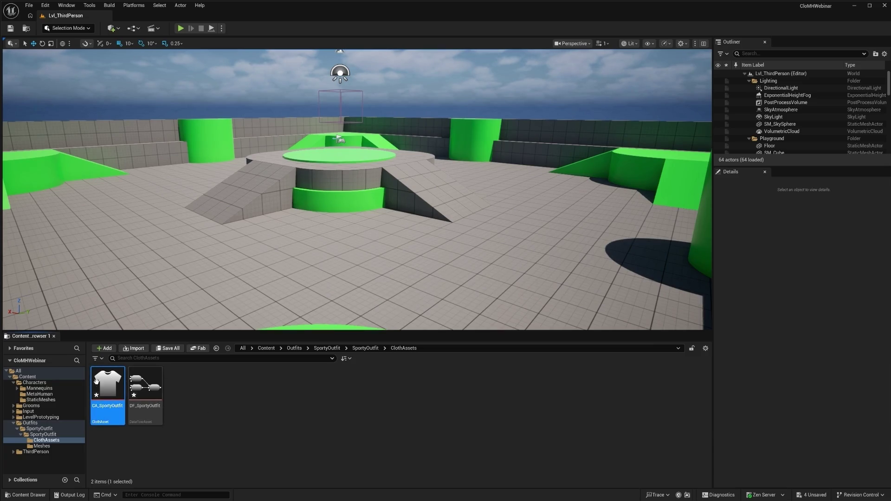
right_click(106, 394)
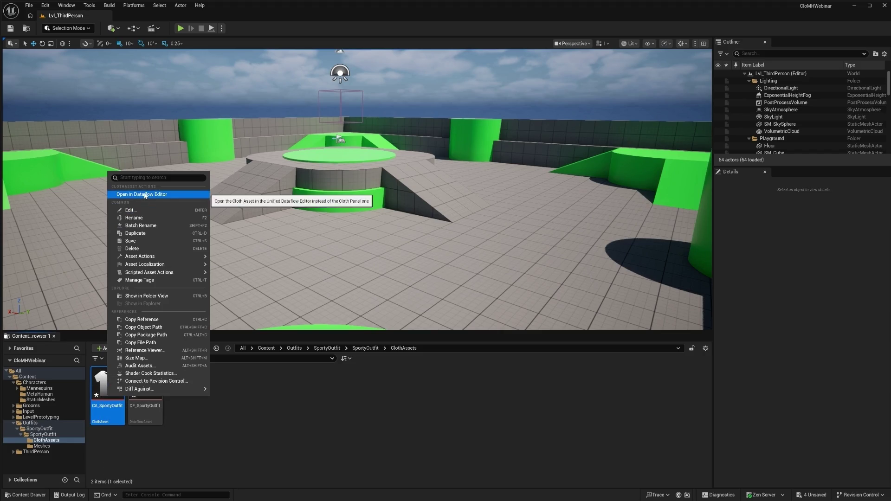
click(135, 194)
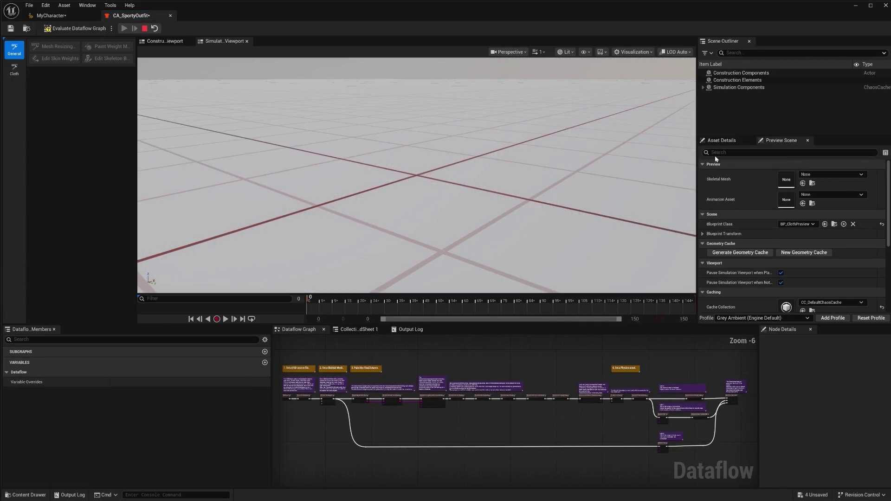
- Delete the step 1 comment and the TransformPositions node from the Dataflow graph
scroll(502, 435, down, 1)
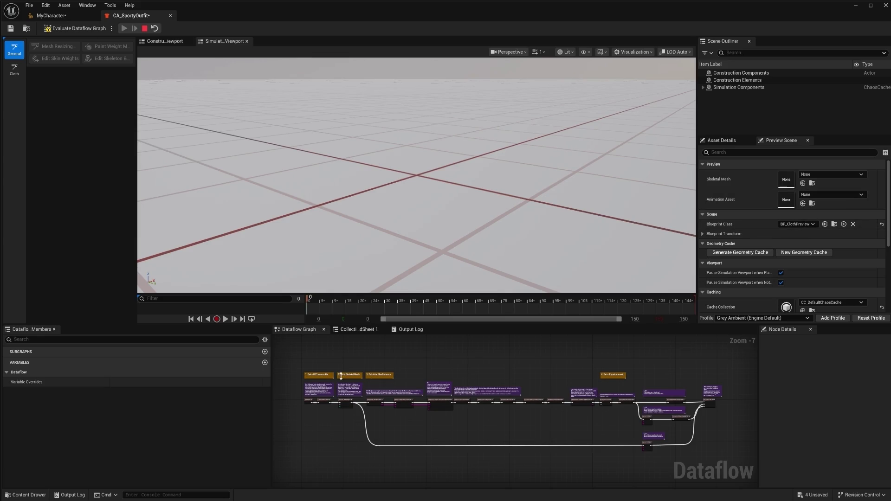
scroll(393, 413, up, 2)
drag(577, 416, 487, 430)
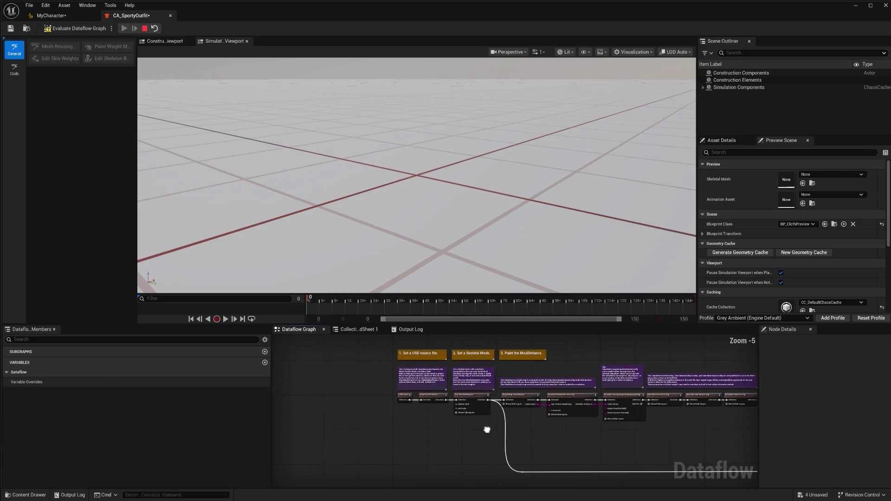
drag(376, 346, 448, 417)
scroll(448, 417, up, 2)
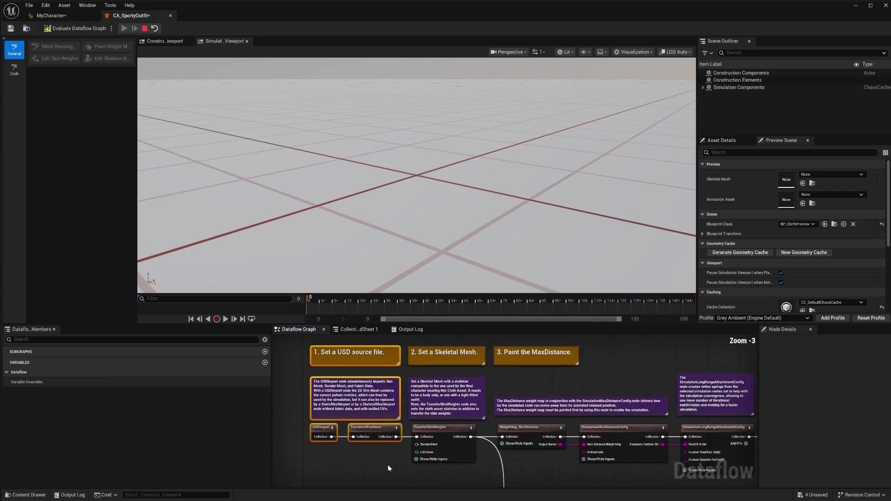
scroll(387, 464, down, 2)
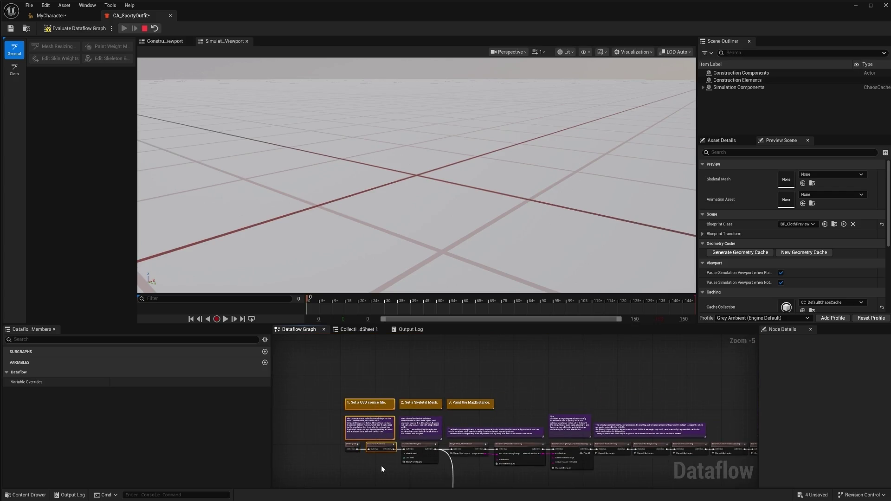
key(Delete)
- Inspect the USDImport and TransferSkinWeights nodes
scroll(441, 394, up, 2)
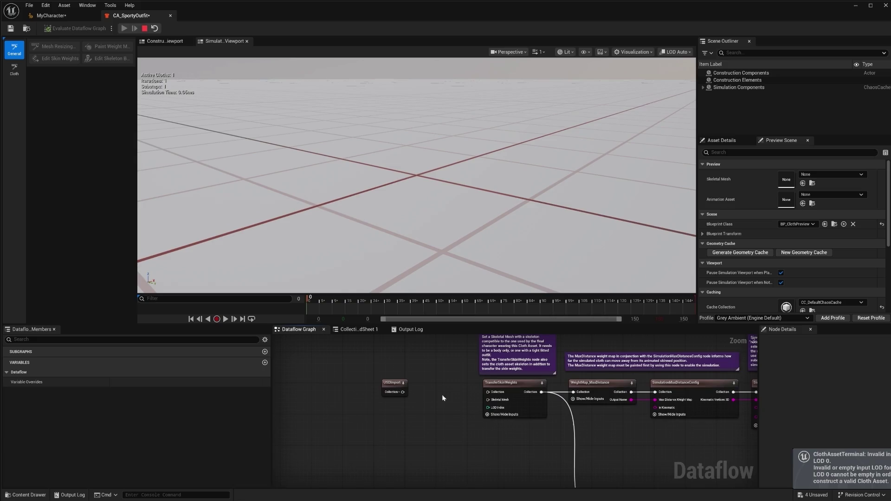
click(390, 385)
click(505, 383)
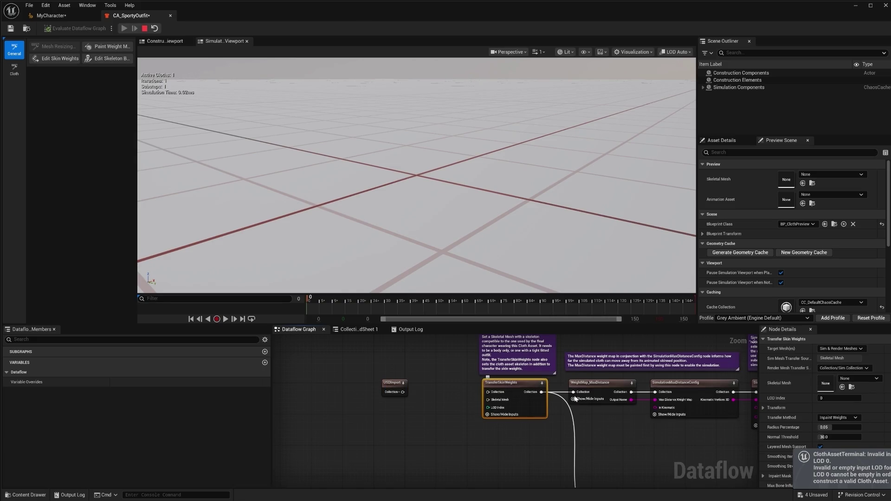
scroll(491, 411, down, 5)
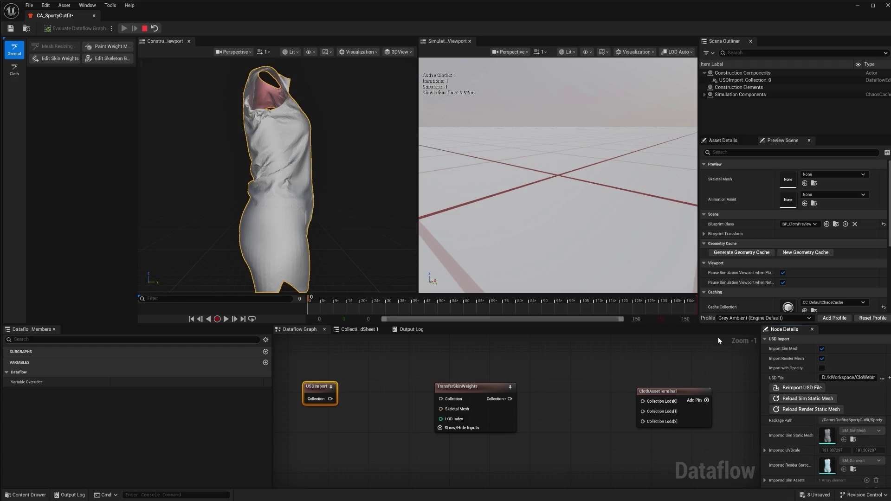
- Frame the imported garment and show it in the Construction viewport's Render mode
scroll(302, 203, down, 5)
key(f)
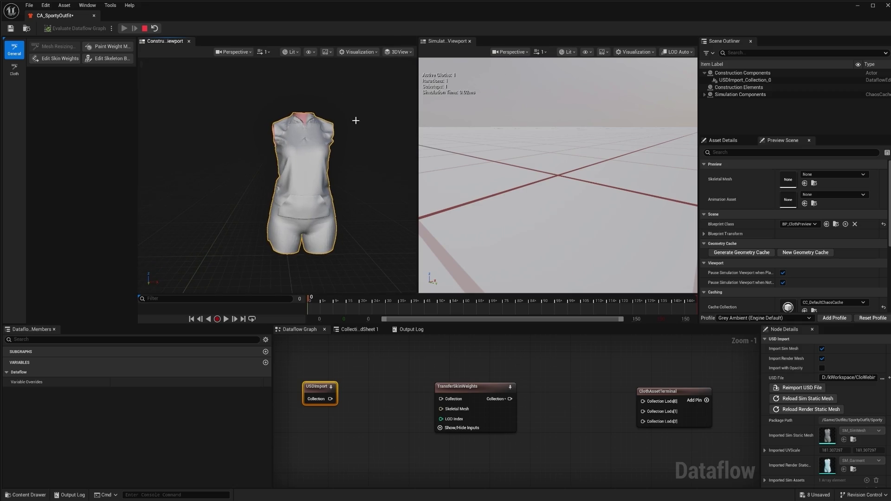
click(398, 53)
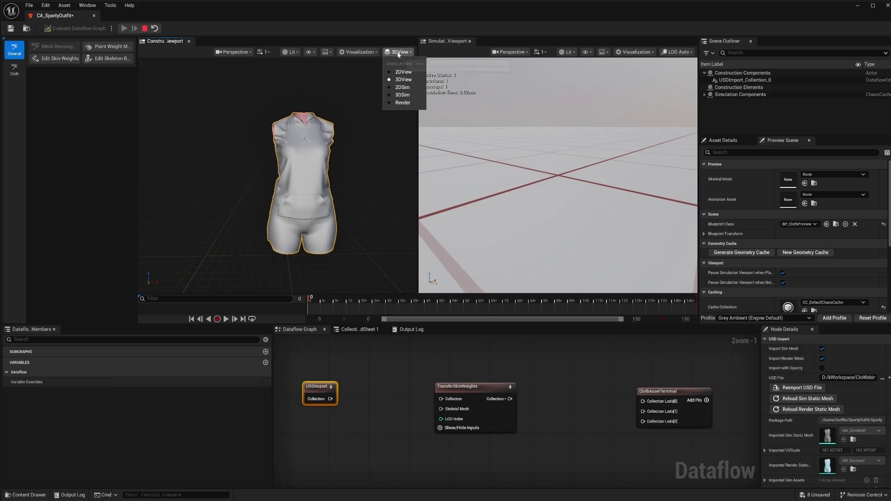
click(400, 102)
mouse_move(329, 191)
mouse_down()
mouse_move(390, 191)
mouse_move(346, 192)
mouse_up()
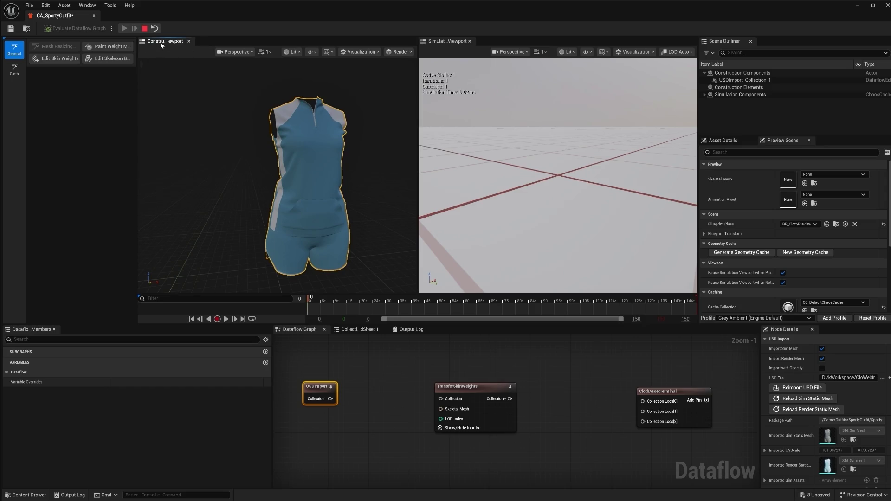
- Cycle the Construction viewport through 3DSim and 2DSim, then return to Render mode
click(400, 52)
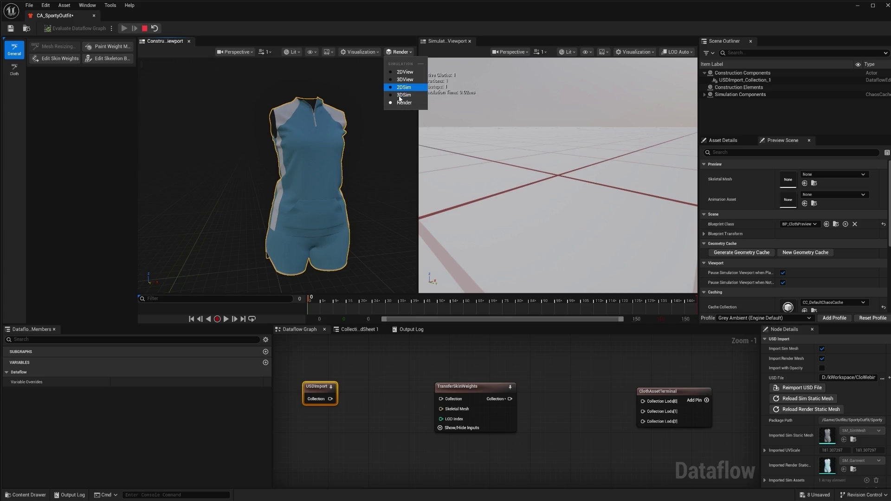
click(399, 95)
click(400, 52)
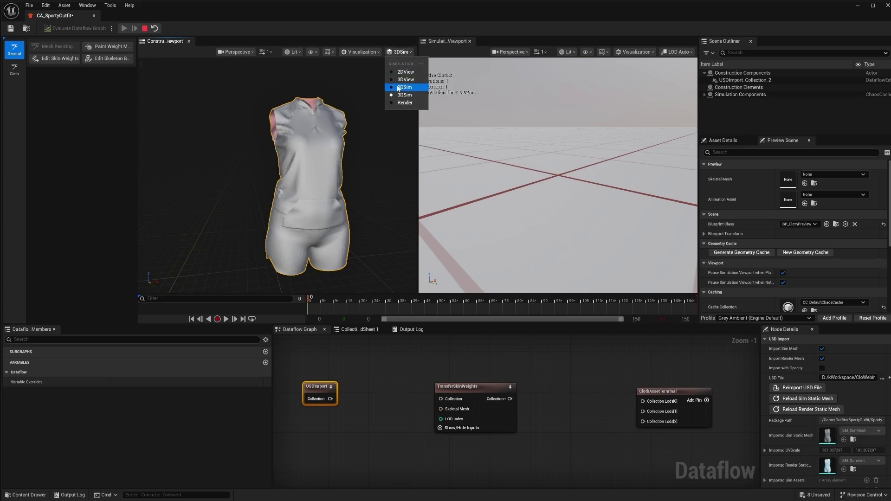
click(399, 87)
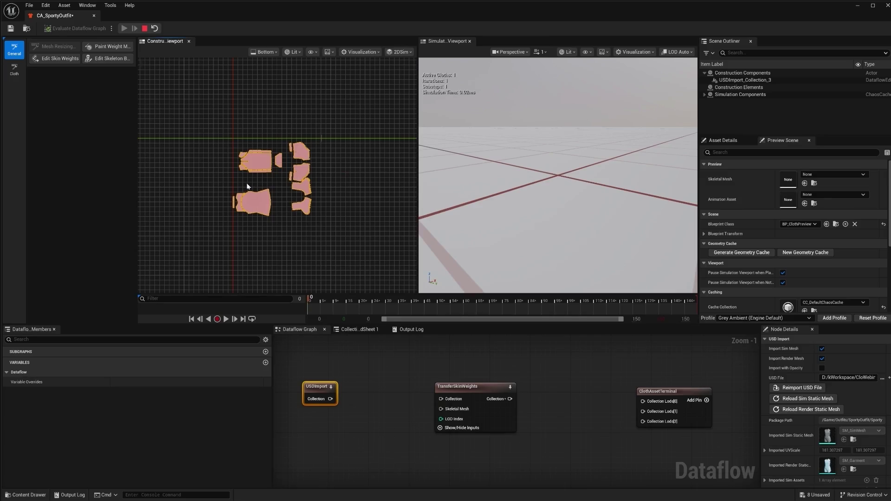
click(400, 52)
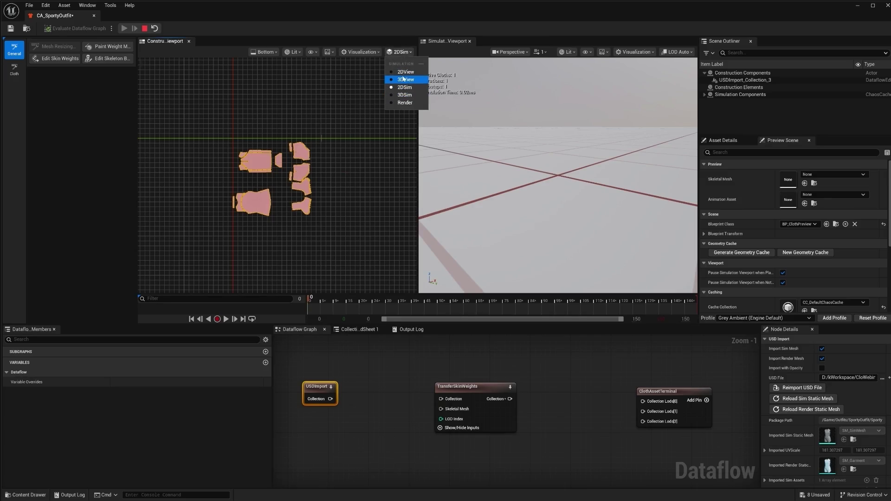
click(404, 103)
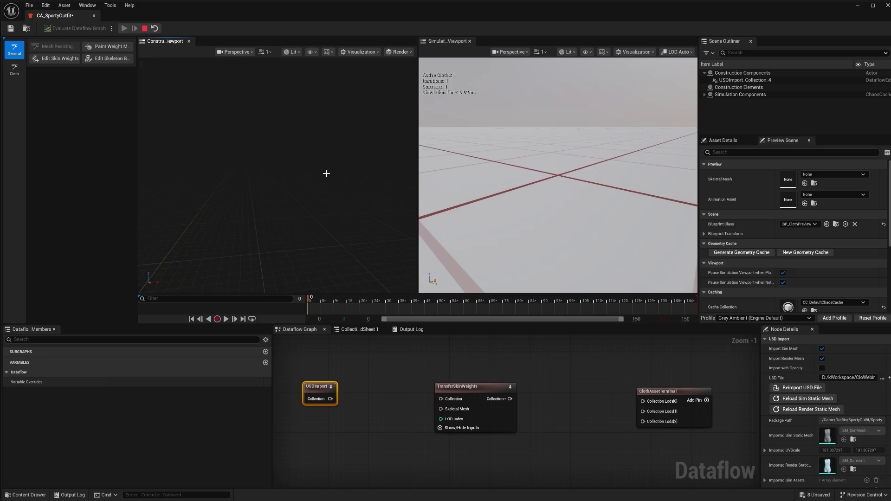
mouse_move(327, 173)
mouse_down()
mouse_move(297, 175)
mouse_move(319, 172)
mouse_up()
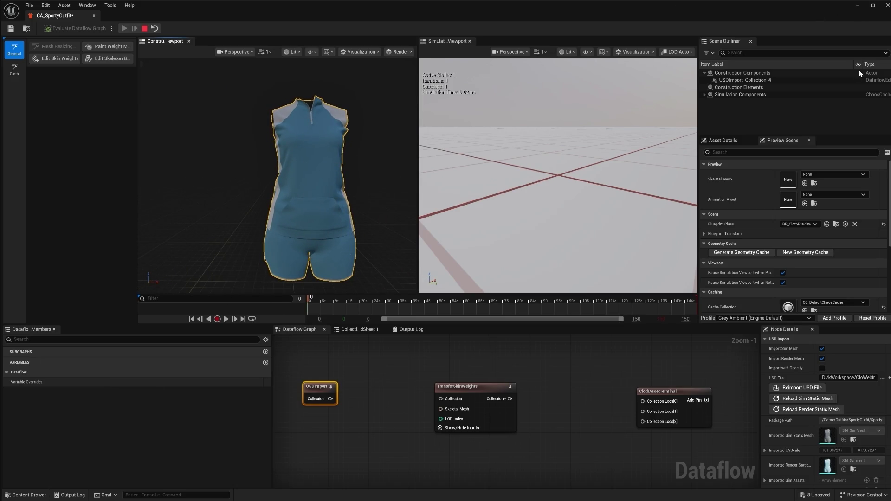
click(289, 412)
scroll(288, 412, down, 1)
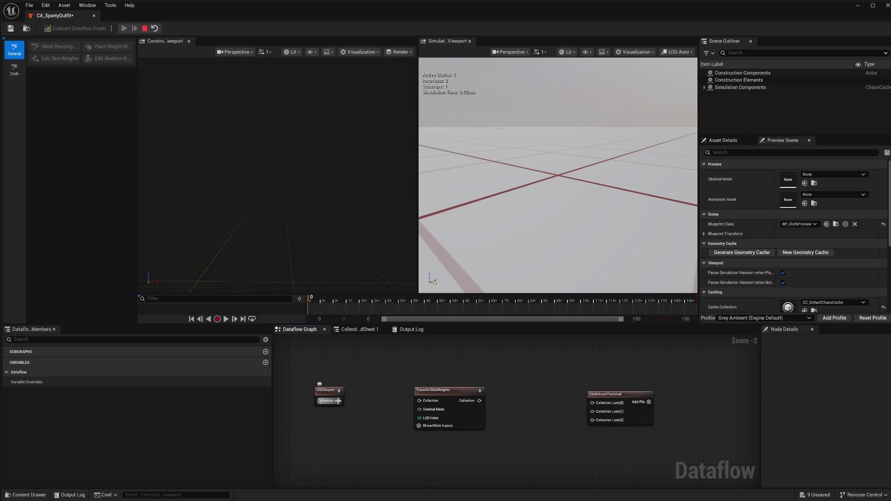
- Route USDImport through TransferSkinWeights, sourcing MyCharacter_Combined, into terminal Collection Lods[0]
drag(338, 401, 420, 402)
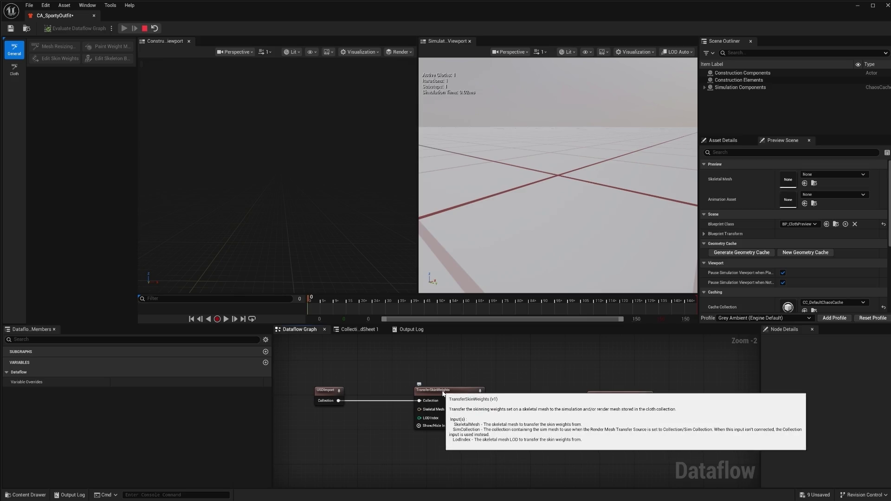
click(442, 391)
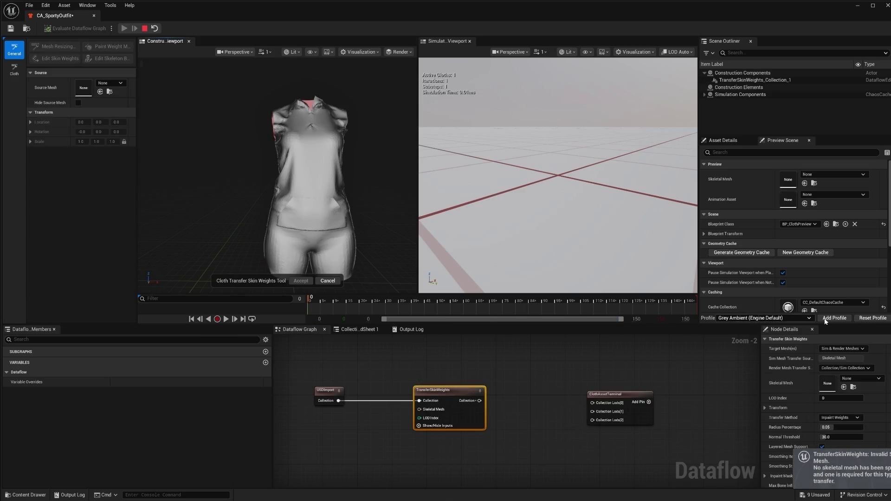
mouse_move(470, 393)
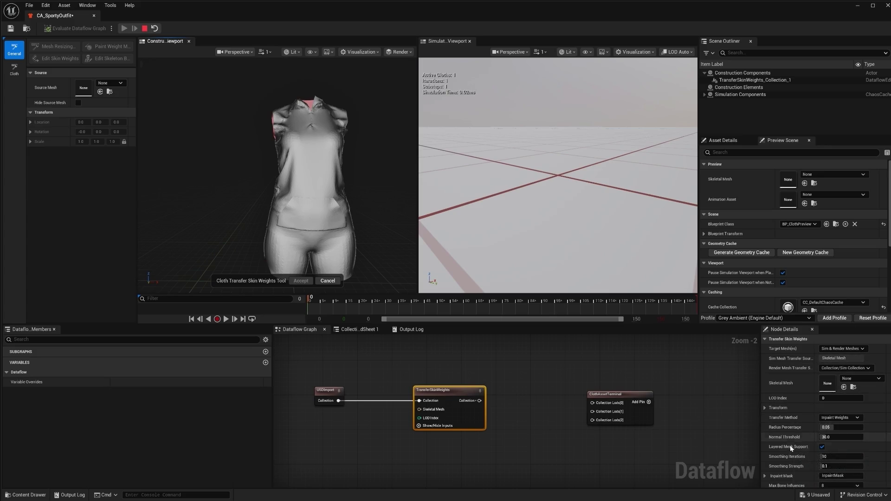
click(874, 379)
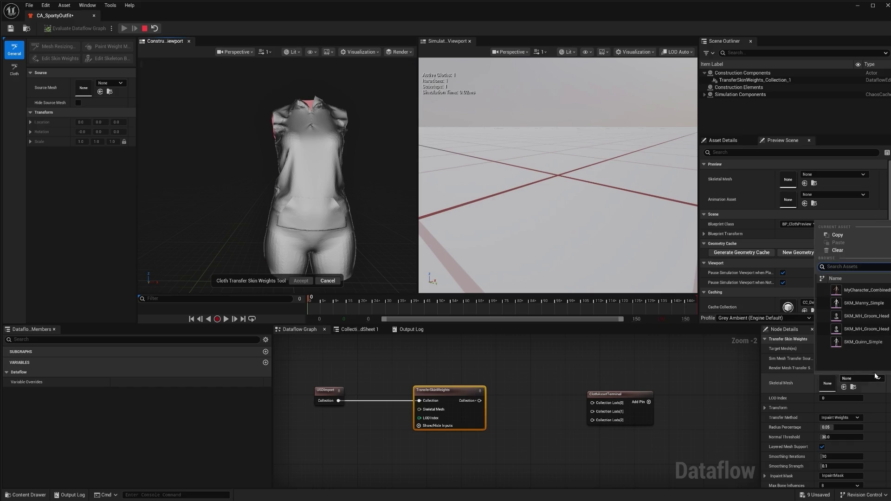
click(855, 291)
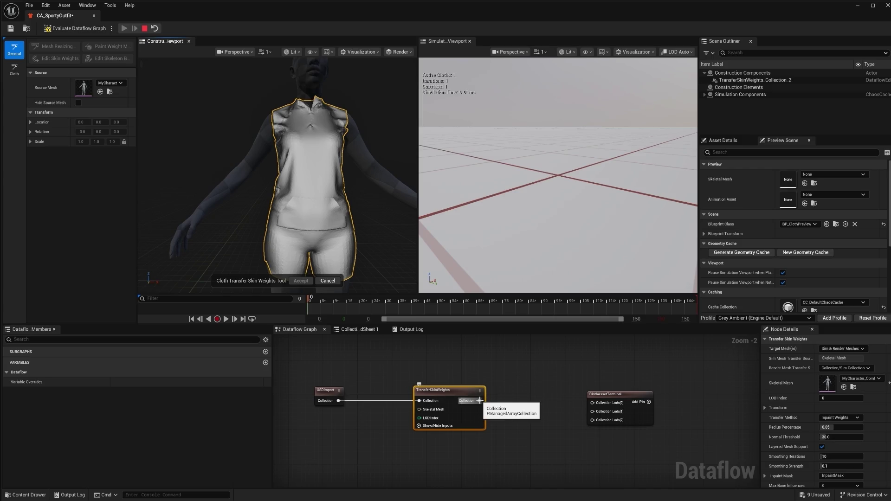
drag(480, 401, 593, 405)
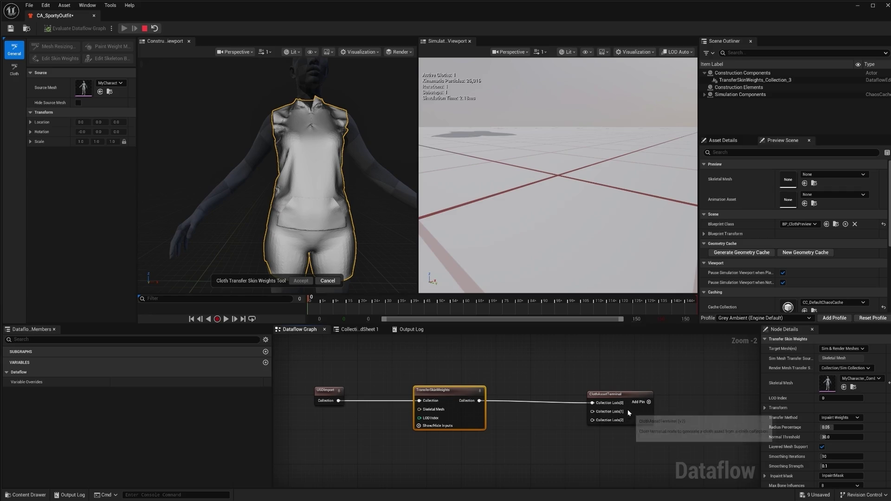
- Remove the extra LOD option pins from ClothAssetTerminal and save CA_SportyOutfit
right_click(615, 396)
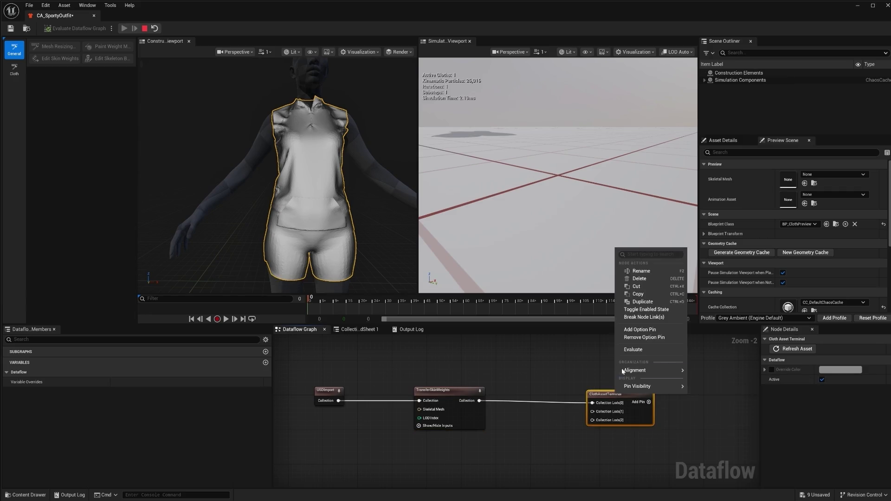
click(634, 337)
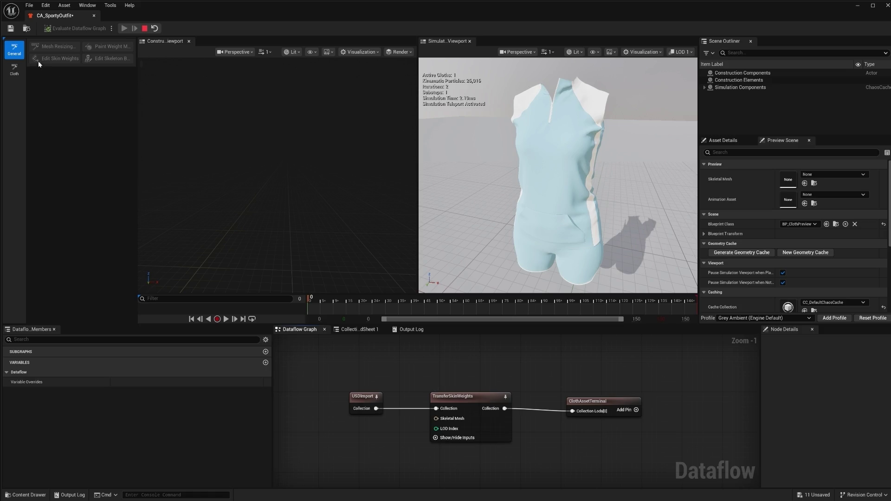
click(11, 29)
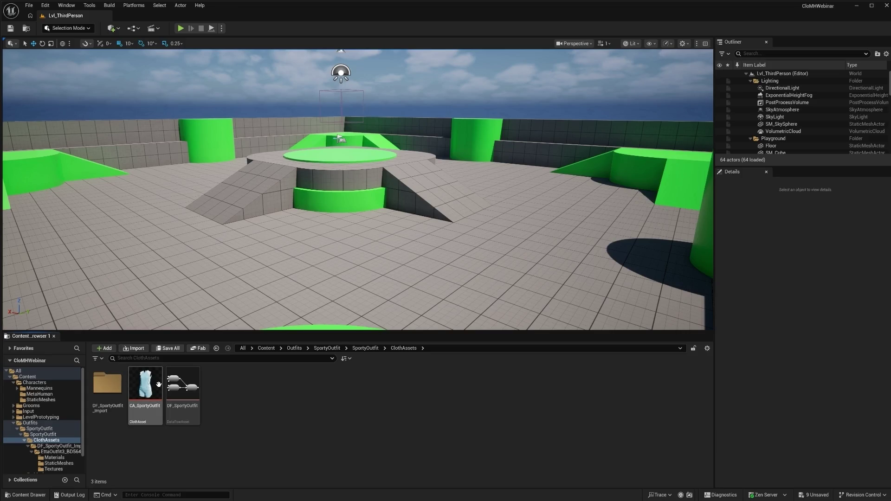
- Create OA_SportyOutfit in the SportyOutfit folder from the Resizable Outfit template and open it
click(364, 348)
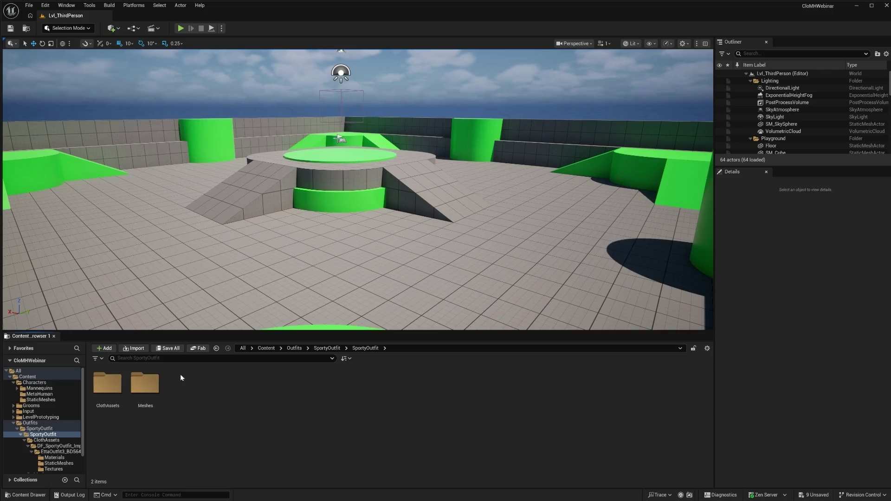
click(327, 348)
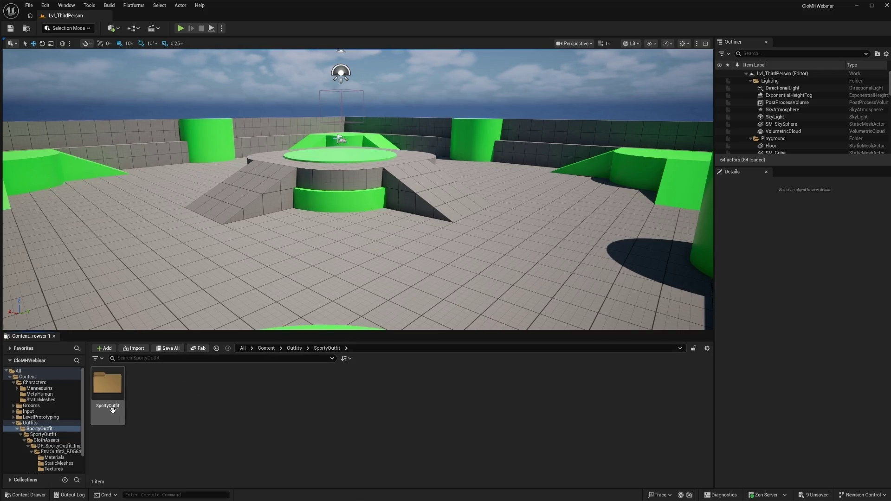
right_click(178, 387)
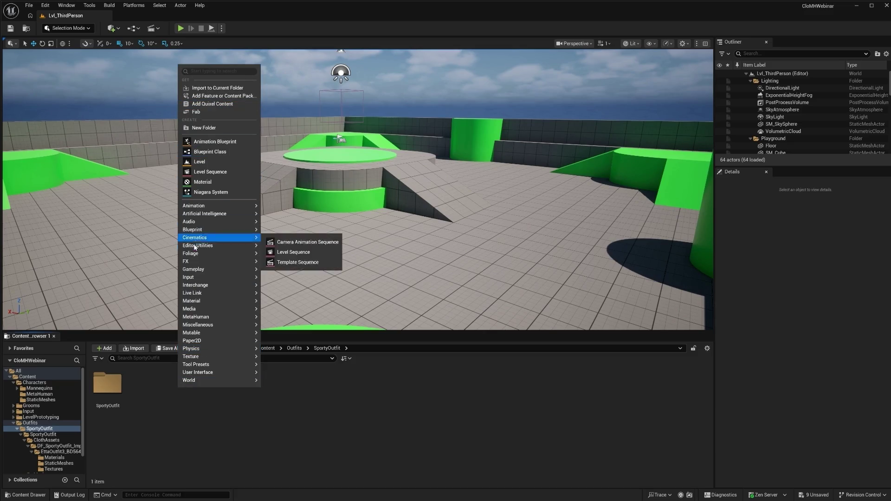
mouse_move(218, 349)
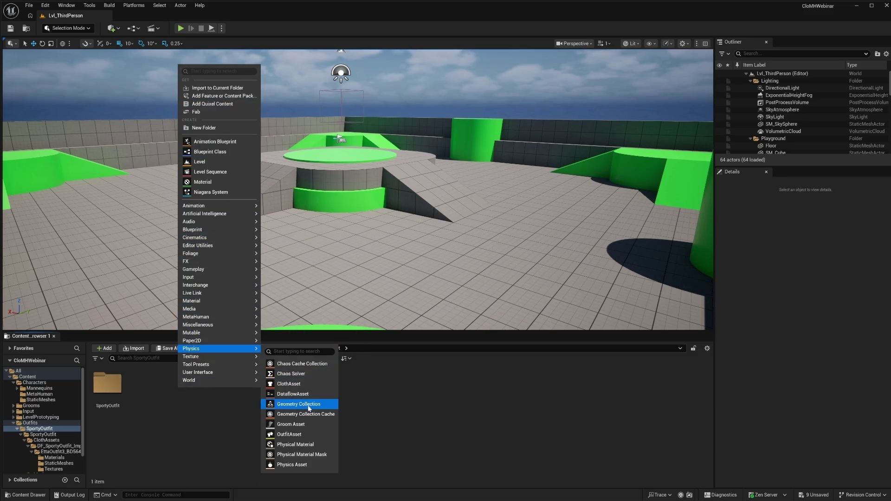
click(297, 434)
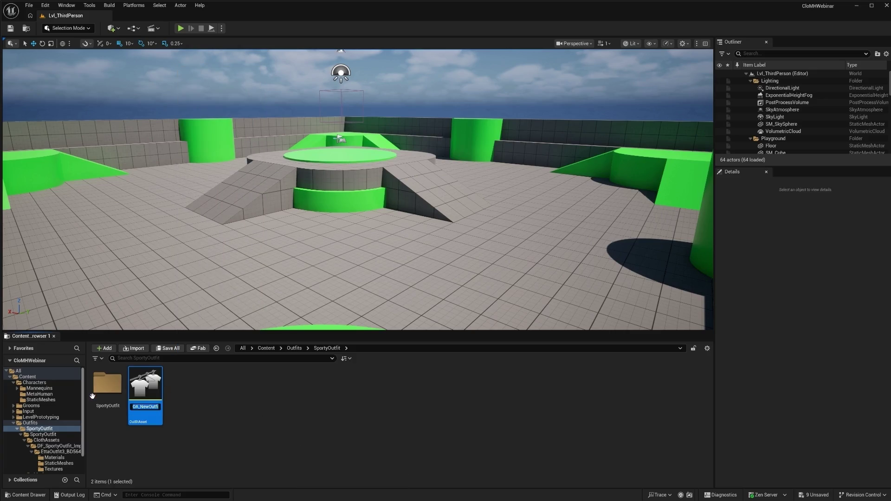
text(OA_SportyOutfit)
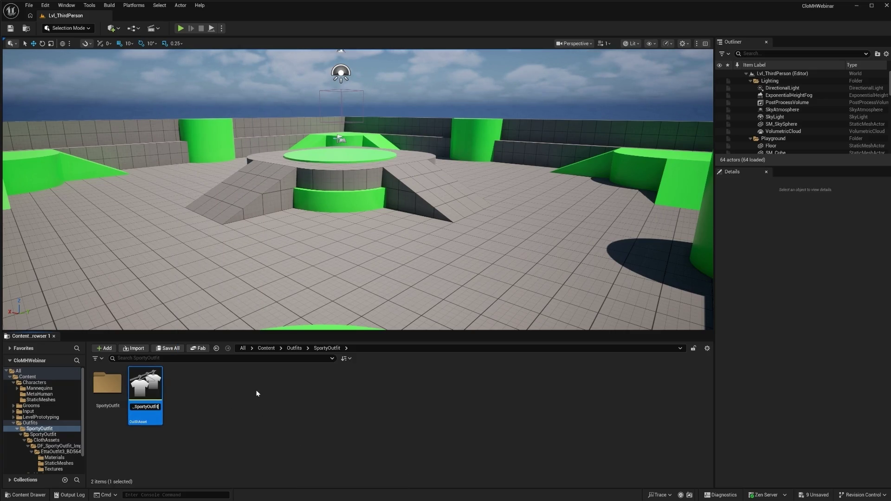
key(Return)
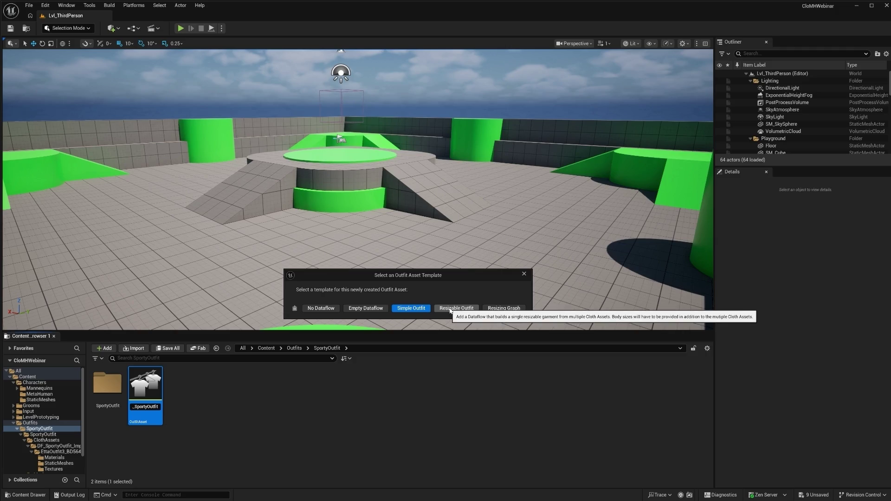
click(449, 309)
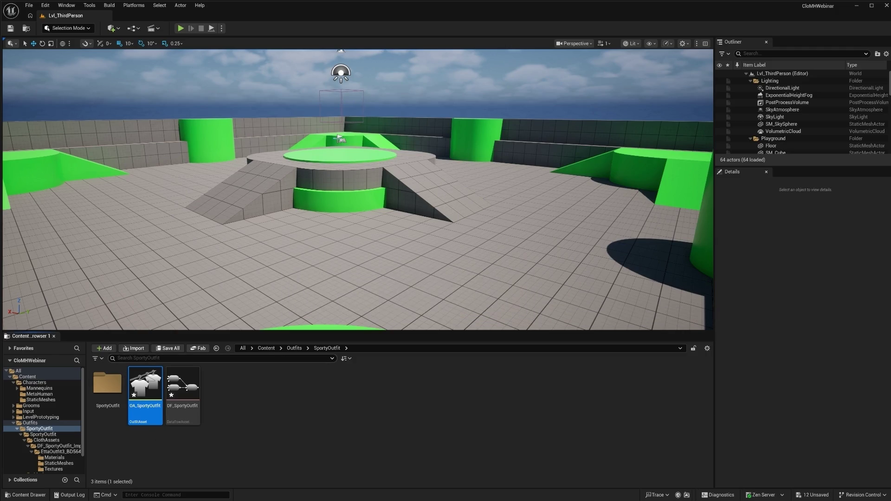
double_click(148, 383)
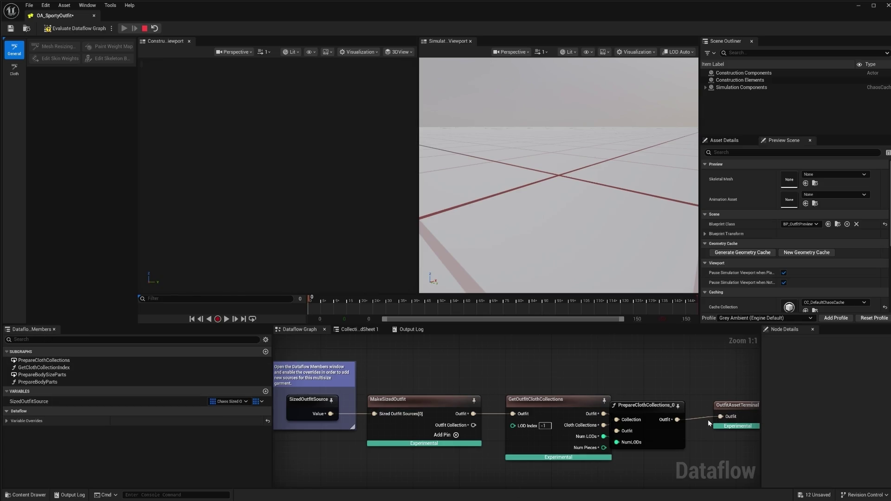
- Enable the Sized Outfit Source override and add an element with source asset CA_SportyOutfit
click(6, 420)
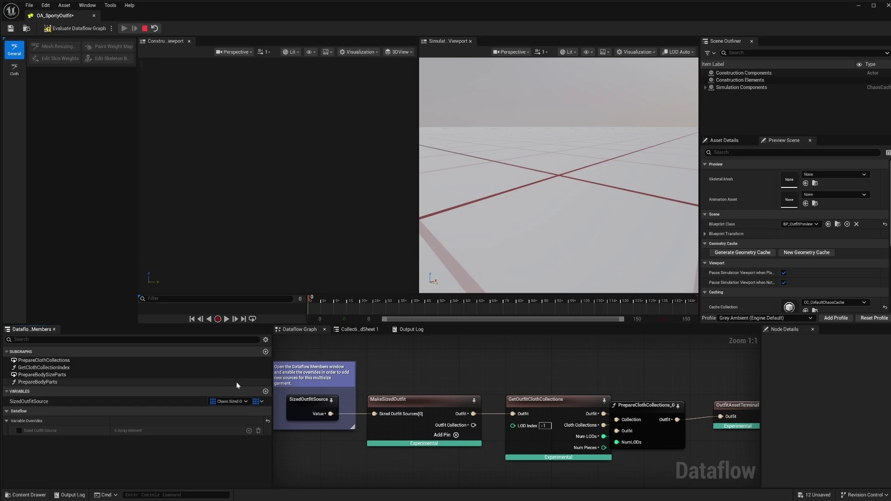
click(19, 431)
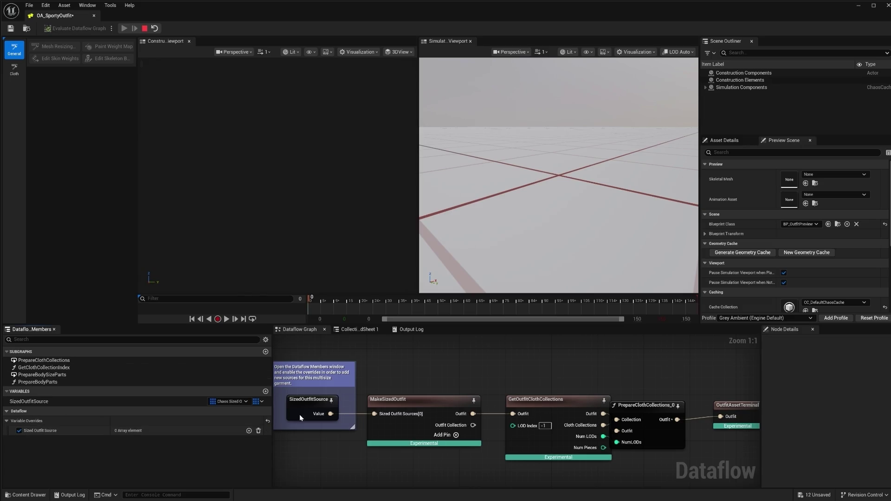
click(249, 431)
scroll(221, 414, down, 1)
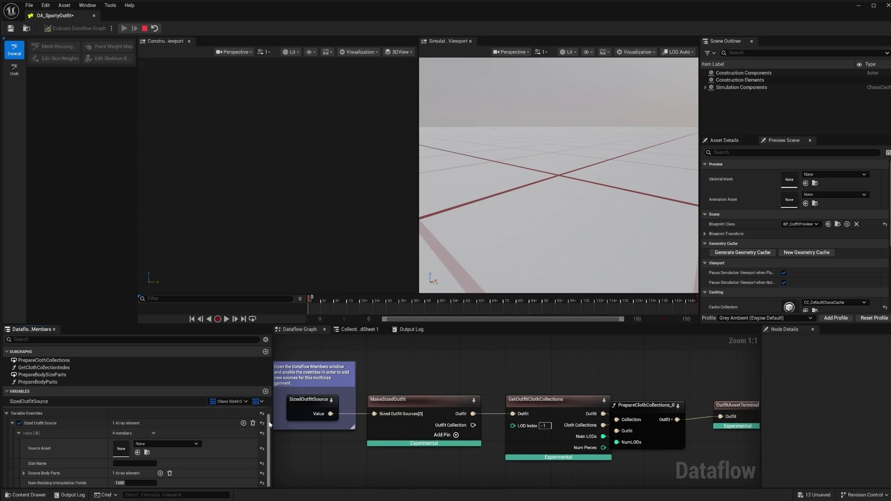
scroll(134, 446, down, 1)
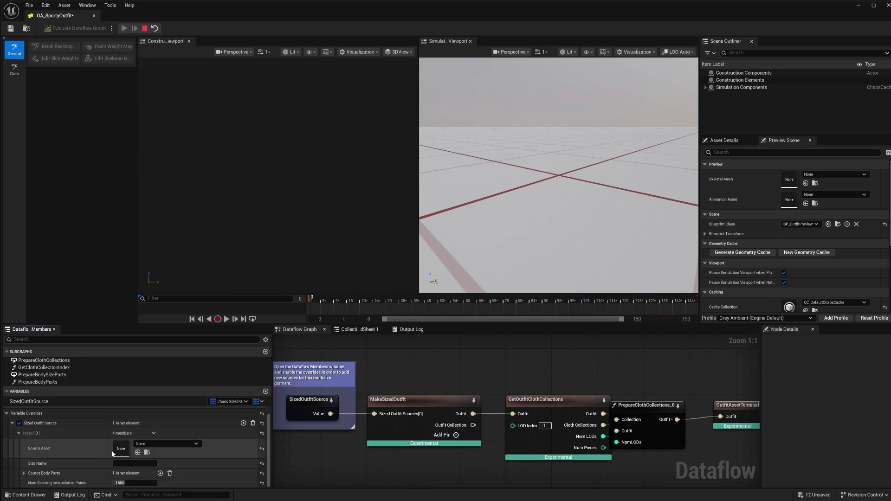
click(158, 446)
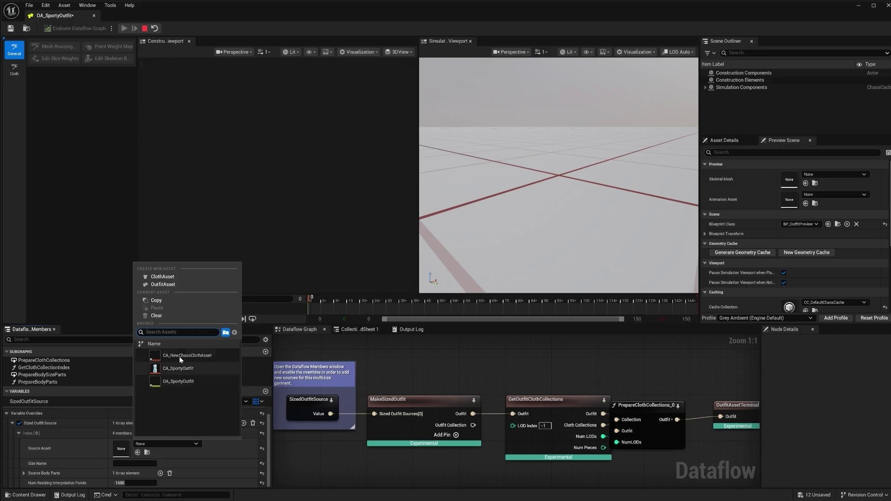
click(174, 368)
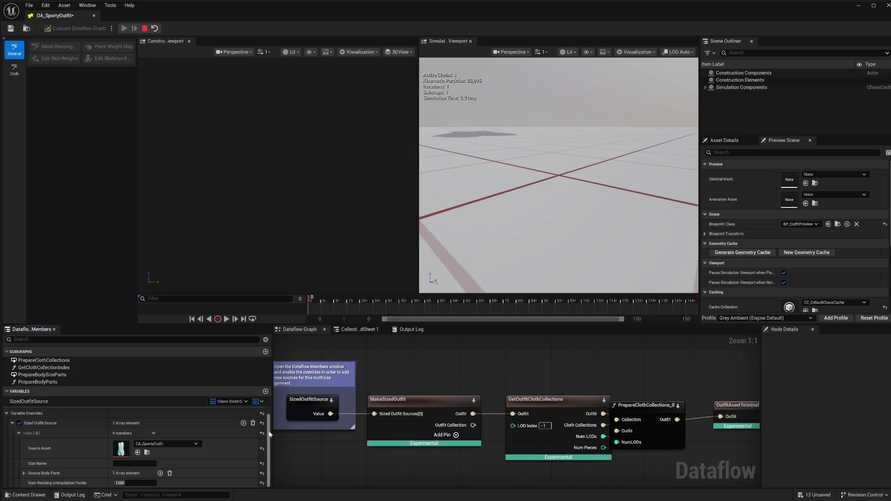
- Name the size Size1 and set its body part to MyCharacter_CombinedSkelMesh
click(135, 463)
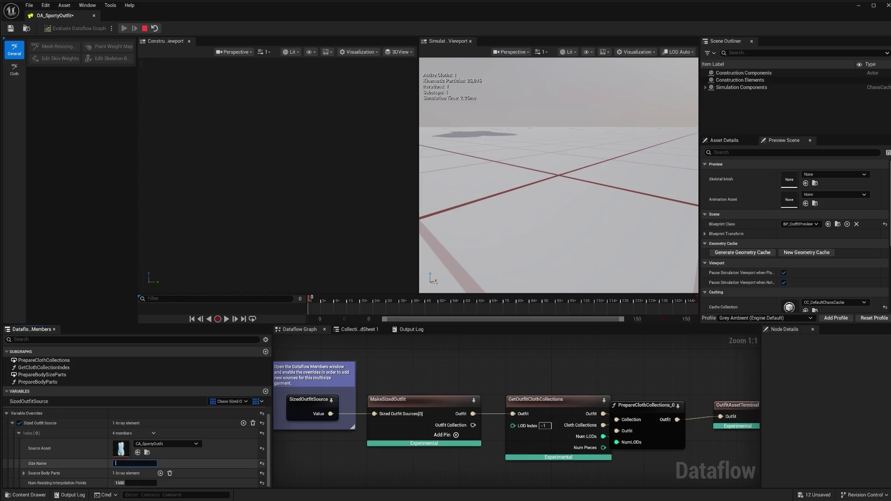
text(Size1)
key(Return)
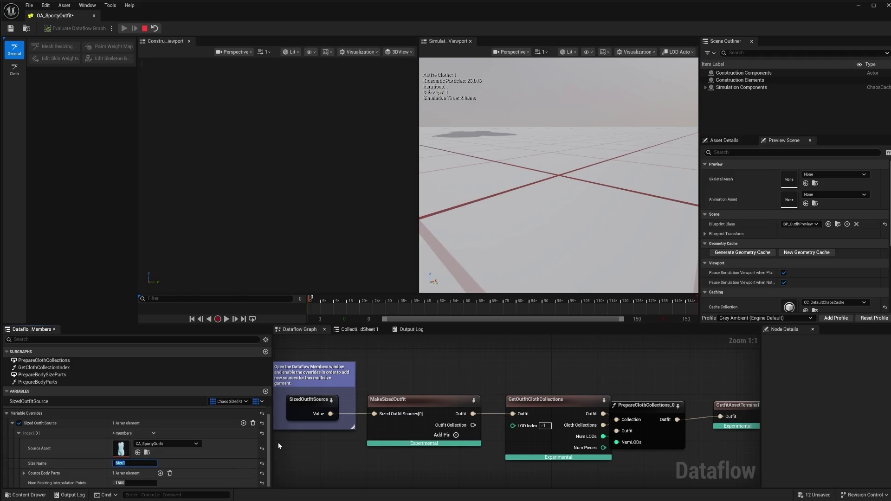
click(23, 473)
scroll(267, 443, down, 2)
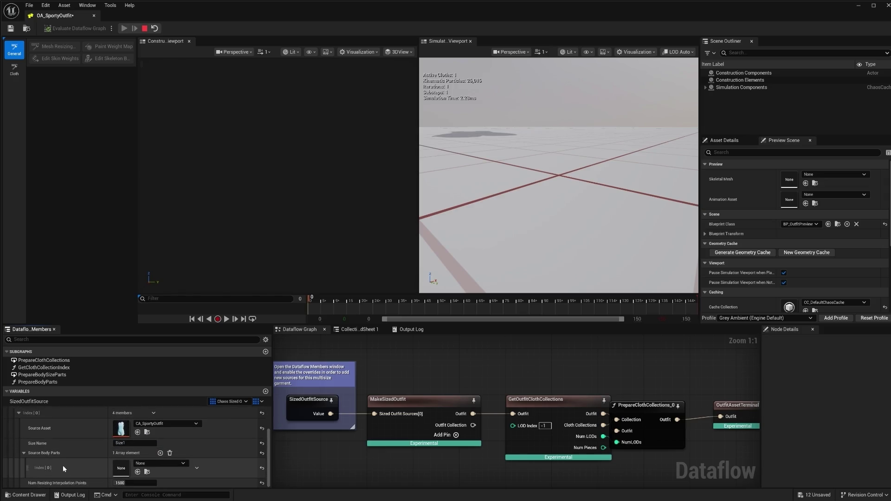
click(170, 464)
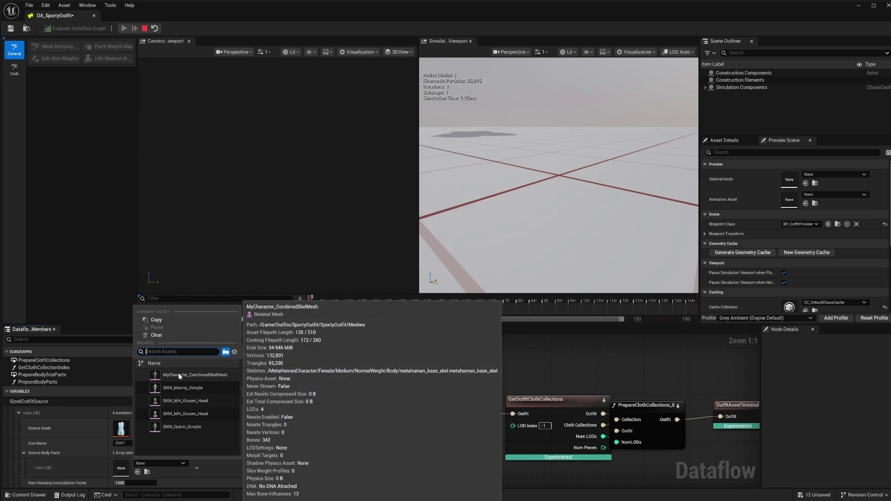
click(180, 375)
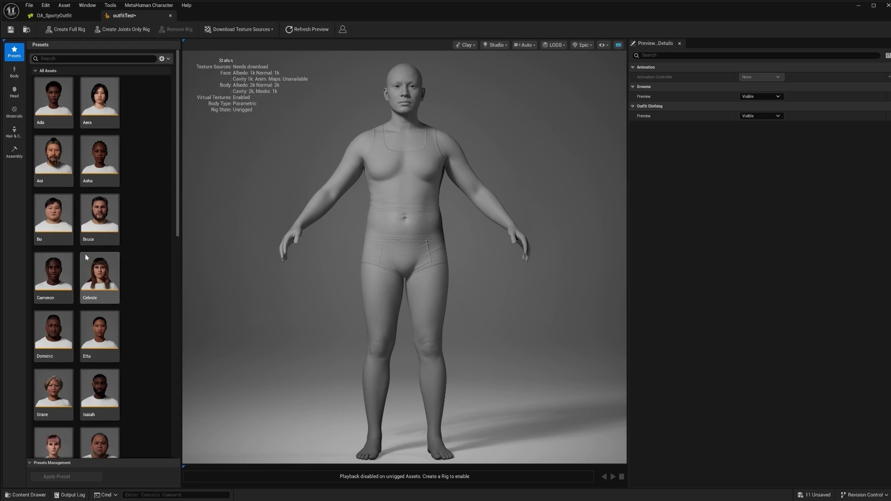
- Drop OA_SportyOutfit into the MetaHuman's Outfit Clothing slot, creating WI_OA_SportyOutfit
click(12, 133)
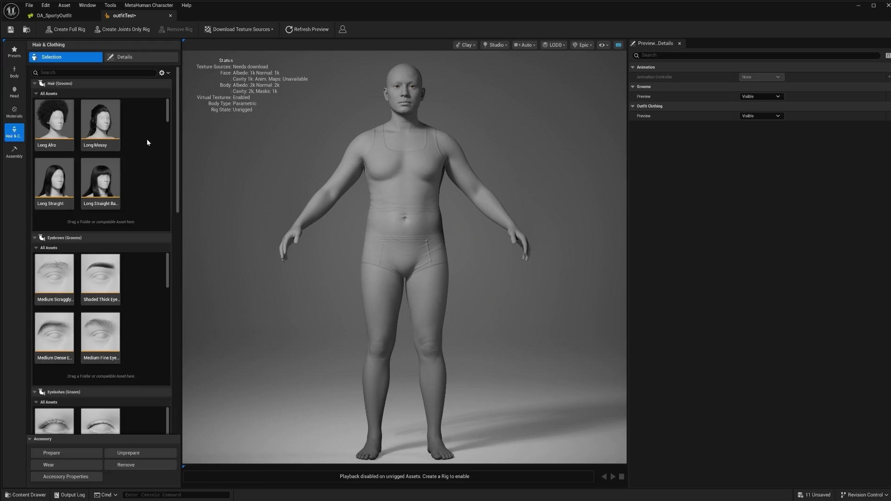
mouse_move(179, 100)
mouse_down()
mouse_move(177, 329)
mouse_move(169, 358)
mouse_up()
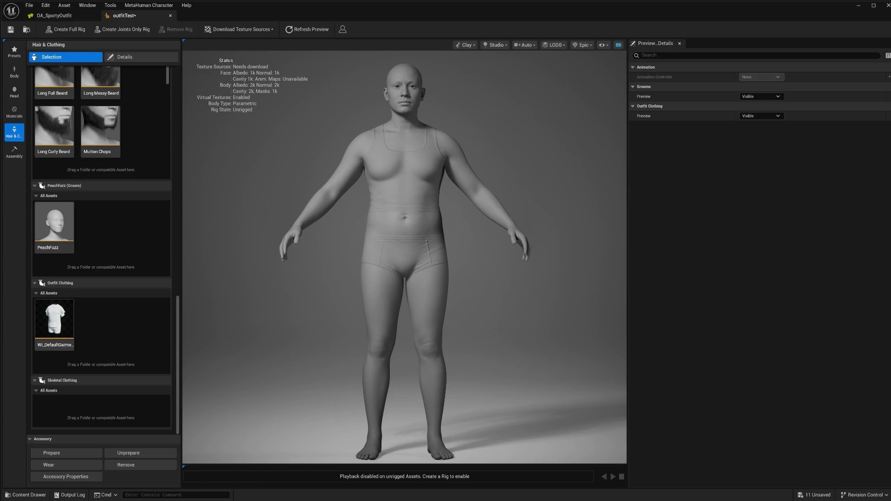
drag(882, 255, 705, 258)
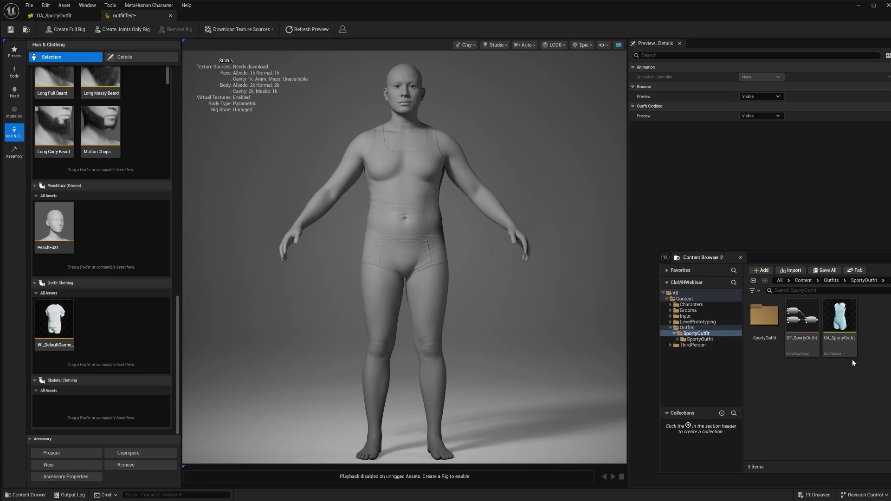
mouse_move(830, 344)
mouse_down()
mouse_move(789, 316)
mouse_move(119, 319)
mouse_up()
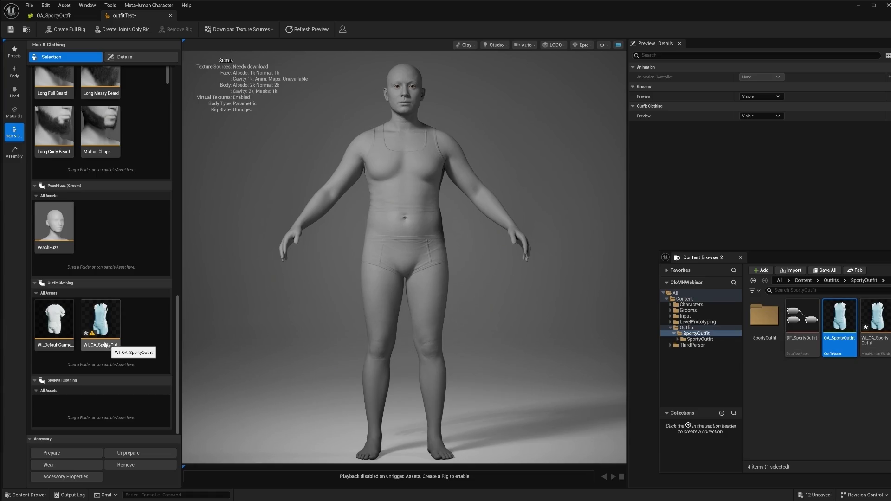
- Open the WI_OA_SportyOutfit wardrobe item in its editor
drag(822, 258, 890, 260)
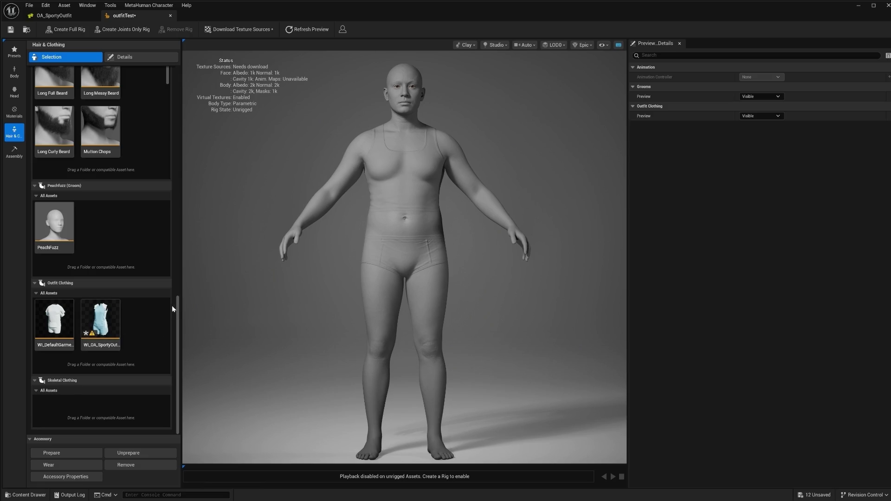
double_click(92, 346)
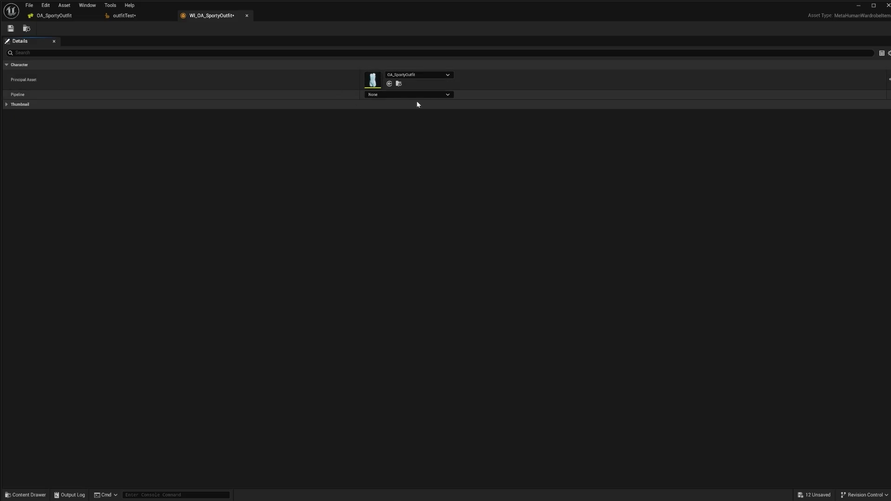
- Set the wardrobe item's Pipeline to MetaHuman Outfit Pipeline and expand its settings
click(448, 95)
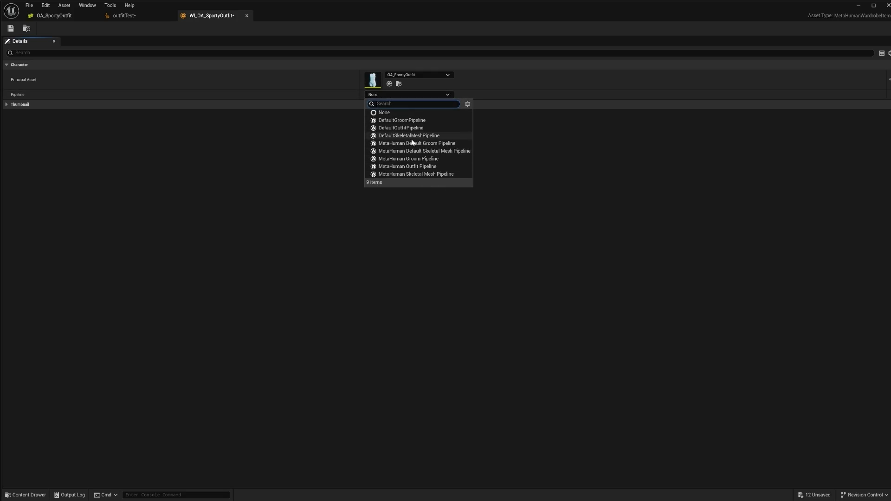
click(428, 168)
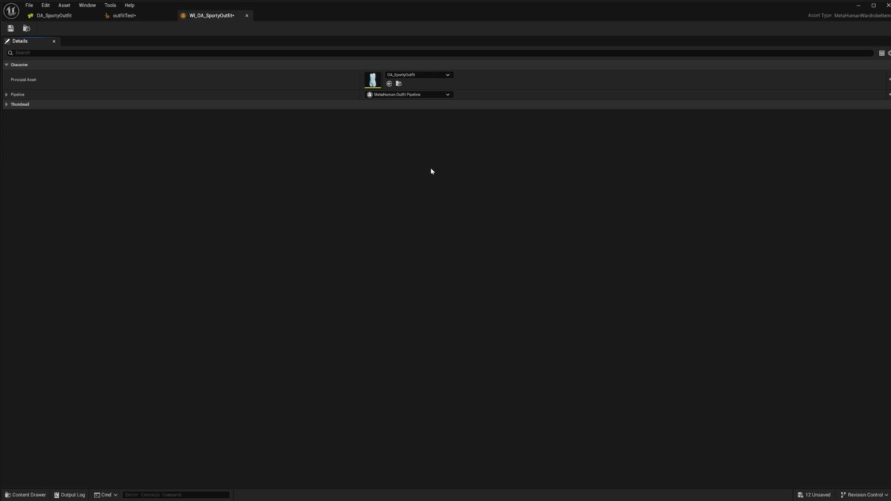
click(7, 105)
click(7, 94)
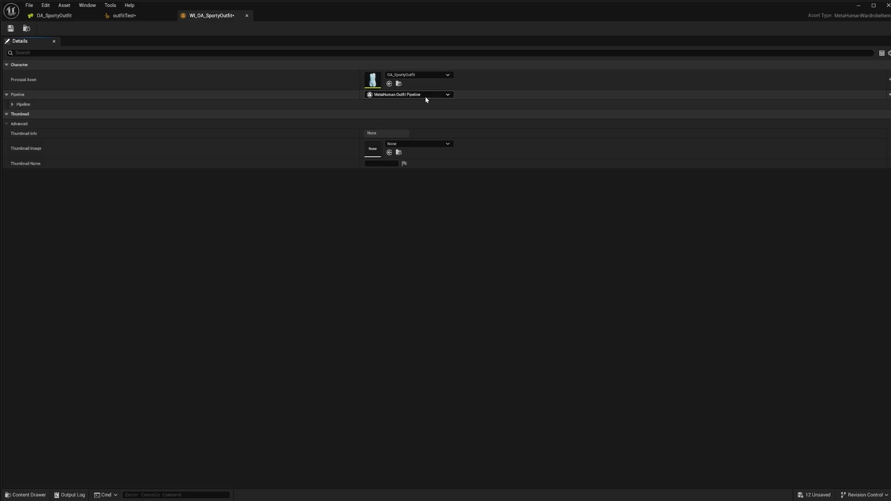
click(13, 105)
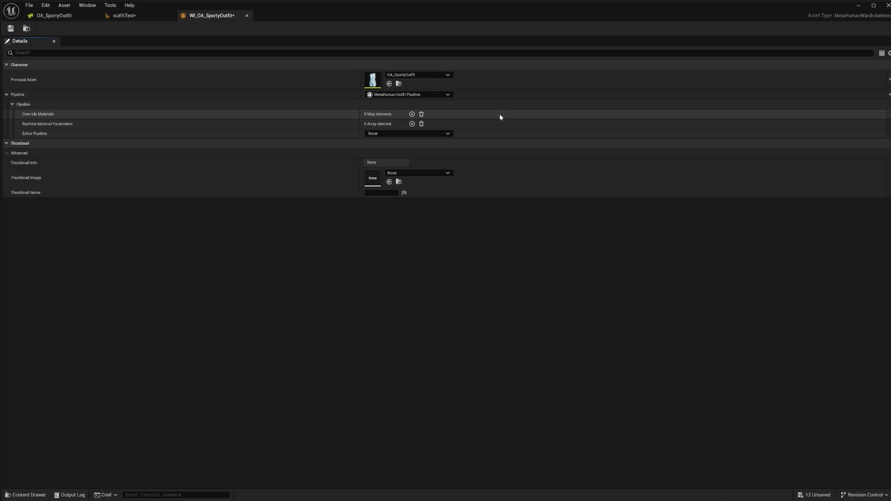
- Choose MetaHuman Outfit Editor Pipeline as the Editor Pipeline and save the wardrobe item
click(446, 135)
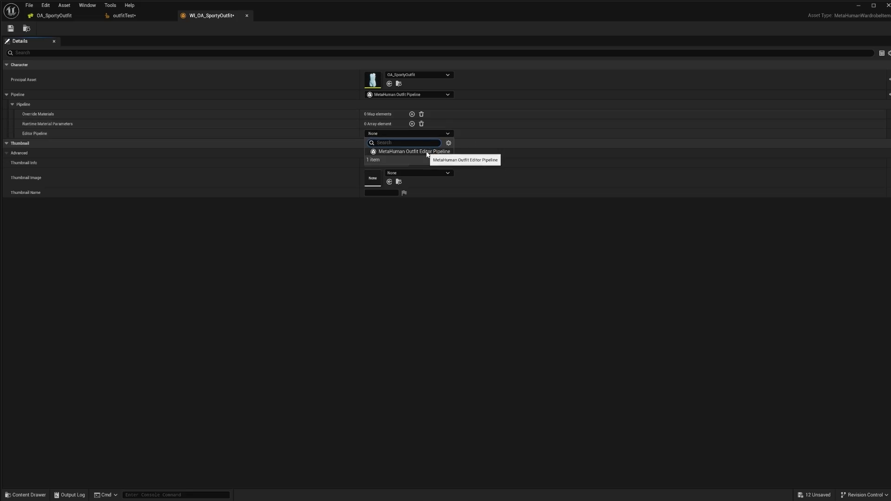
click(429, 153)
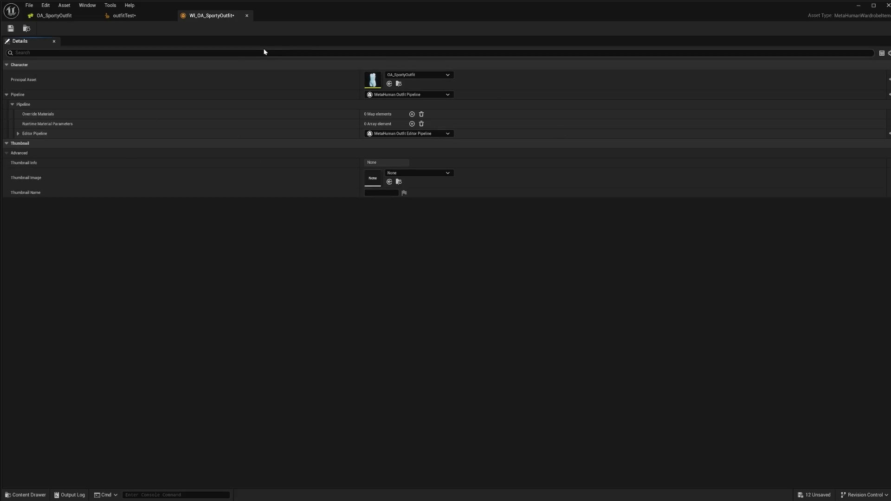
click(11, 29)
- Reveal Editor Pipeline > Outfit > Body Hidden Face Map Texture, with the body mask image alongside
click(18, 134)
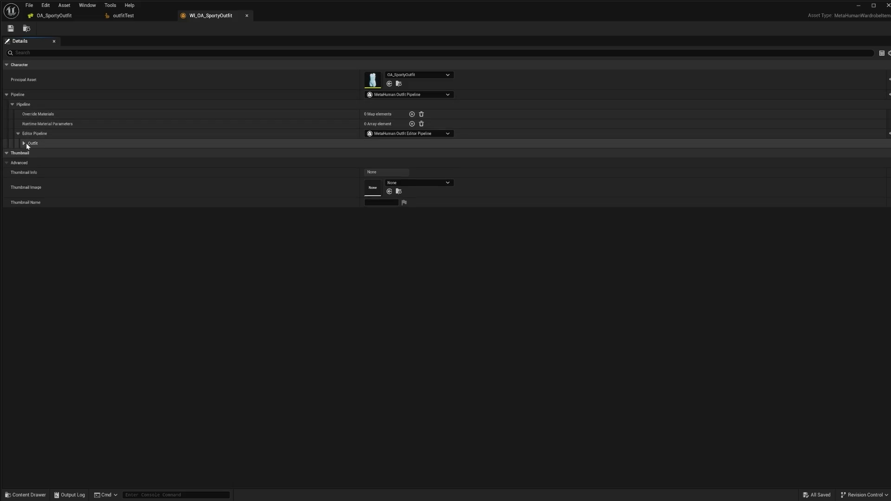
click(24, 144)
click(30, 163)
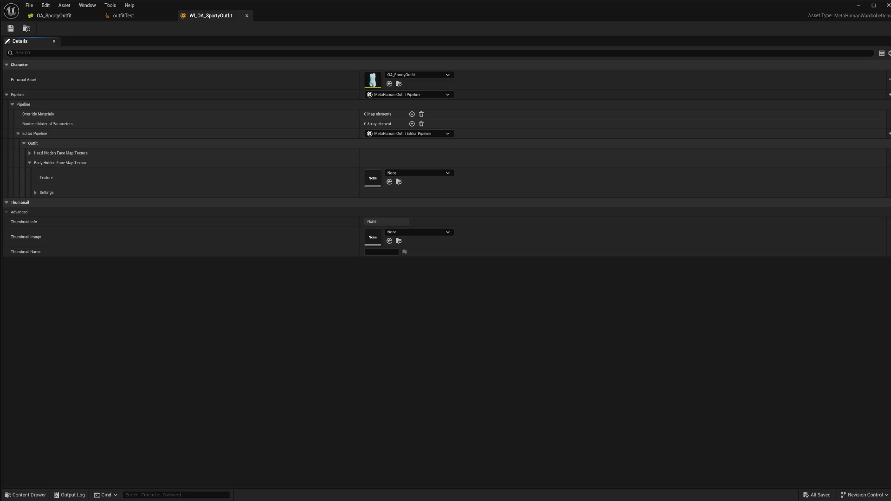
mouse_move(890, 158)
mouse_down()
mouse_move(559, 99)
mouse_move(536, 125)
mouse_move(600, 122)
mouse_up()
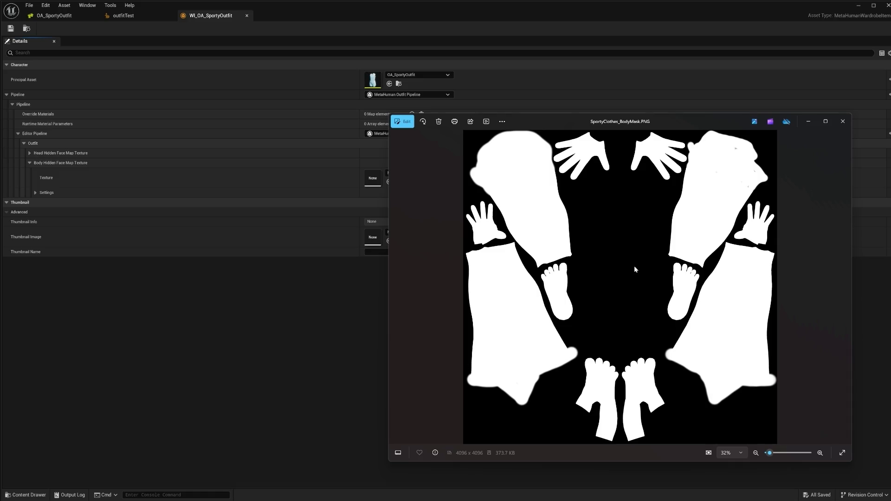
mouse_move(628, 122)
mouse_down()
mouse_move(655, 124)
mouse_move(641, 127)
mouse_up()
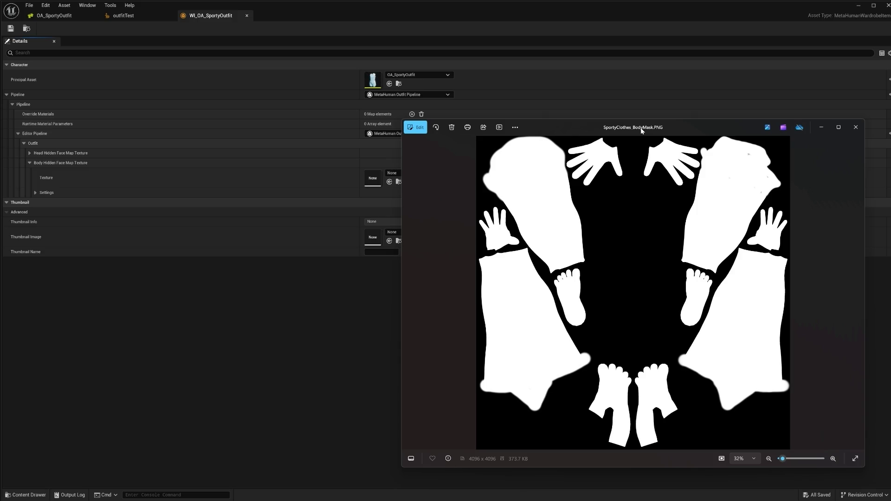
mouse_move(641, 127)
mouse_down()
mouse_move(624, 128)
mouse_move(680, 124)
mouse_move(670, 123)
mouse_move(772, 135)
mouse_move(890, 122)
mouse_up()
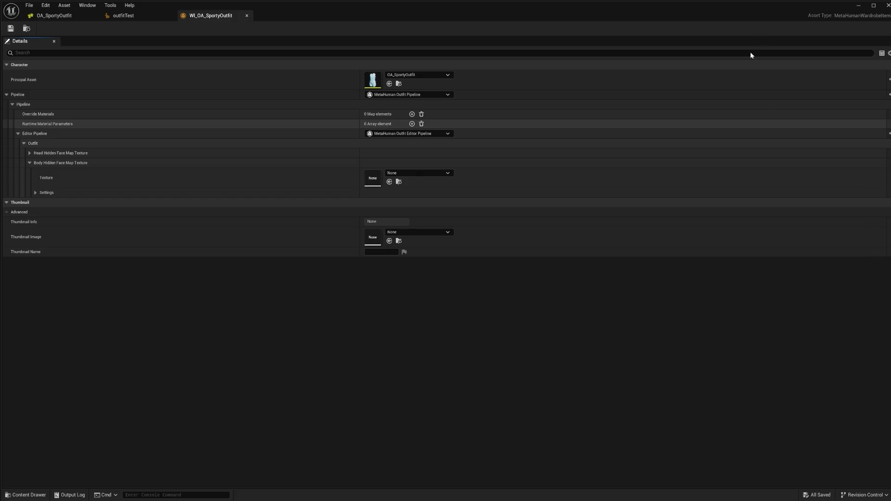
click(859, 7)
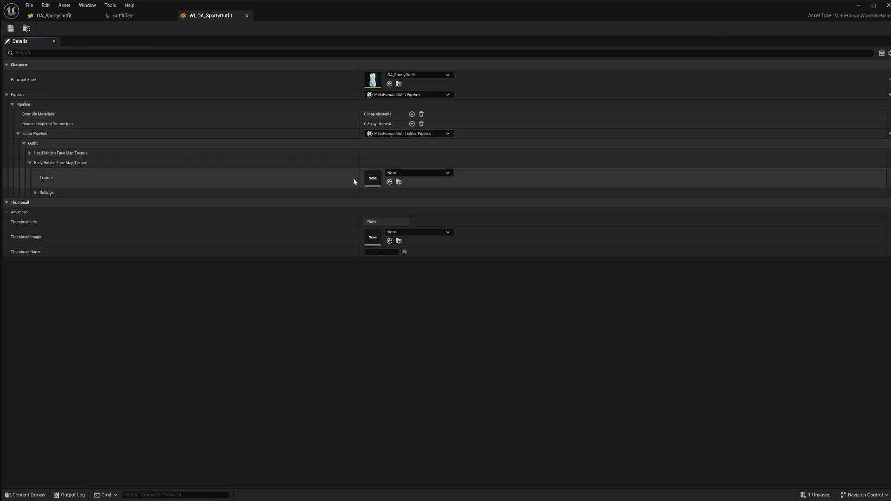
- Assign SportyClothes_BodyMask as the body hidden face map texture, found by searching 'sporty', and save
click(410, 174)
text(sporty)
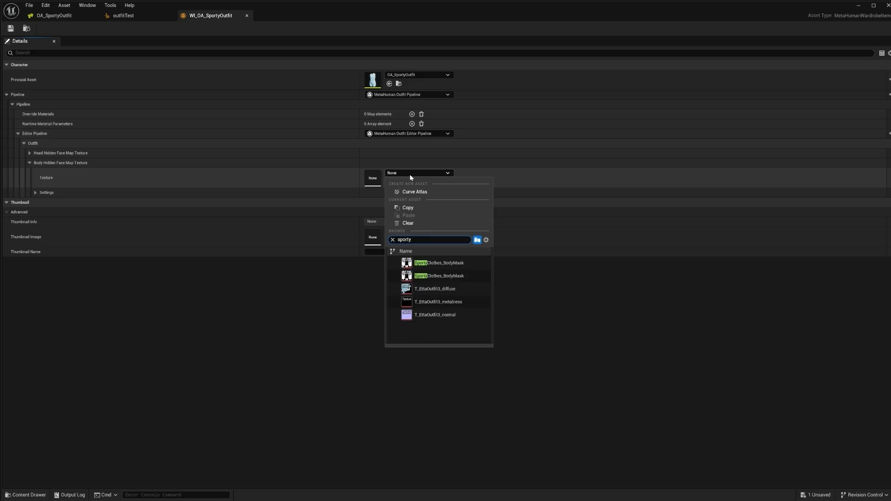
click(429, 263)
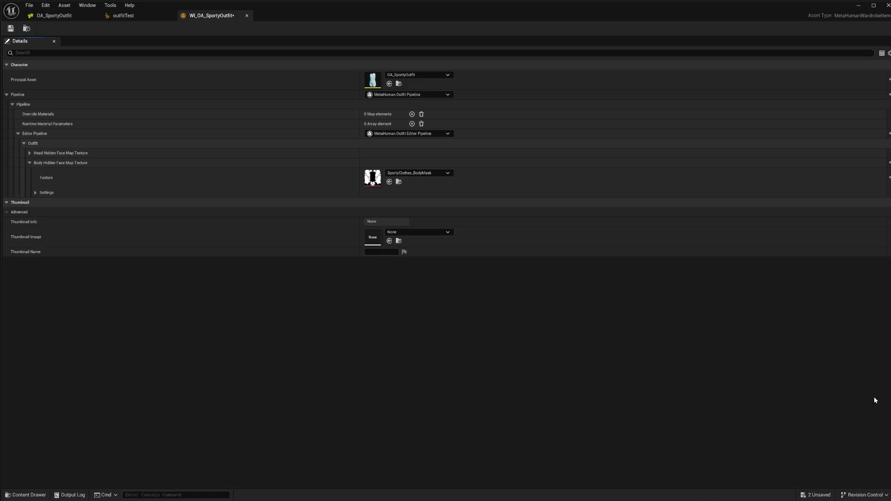
click(11, 29)
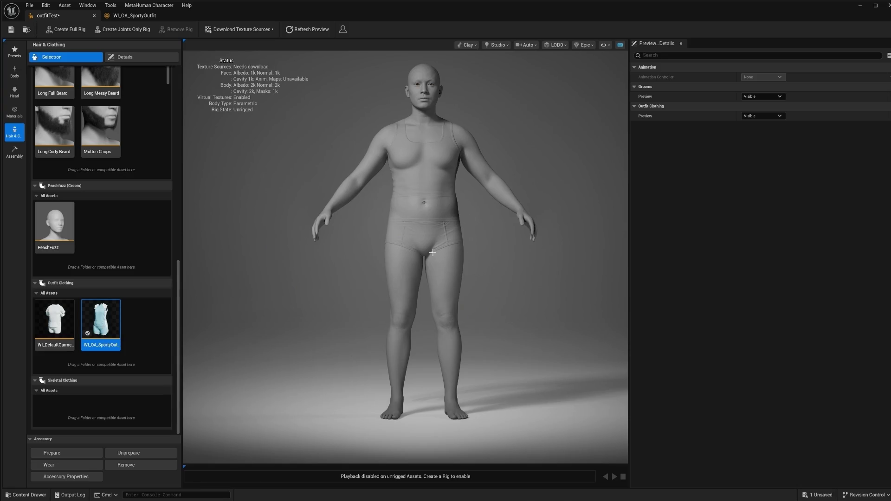
- Dress the MetaHuman in WI_OA_SportyOutfit, then raise Masculine and Fat (1.183) to test the fit
double_click(100, 321)
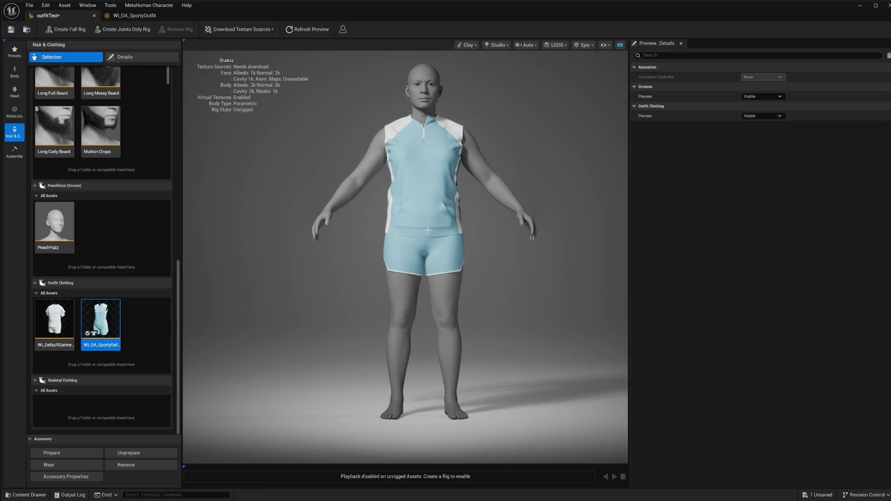
mouse_move(449, 219)
mouse_down()
mouse_move(394, 221)
mouse_move(440, 220)
mouse_move(431, 221)
mouse_up()
click(14, 72)
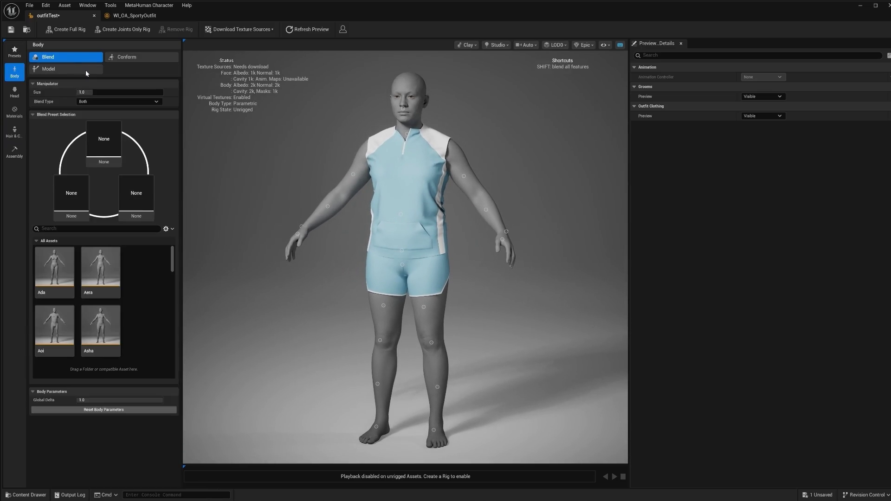
click(68, 68)
drag(111, 119, 142, 118)
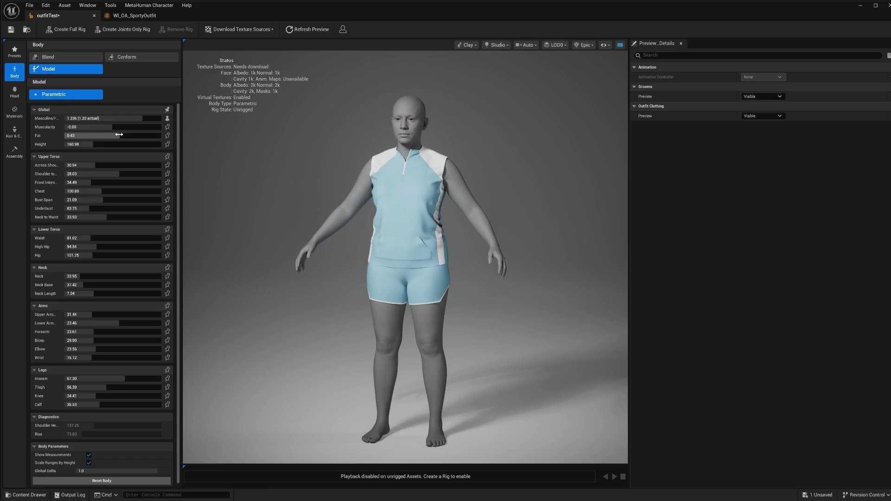
drag(131, 135, 133, 135)
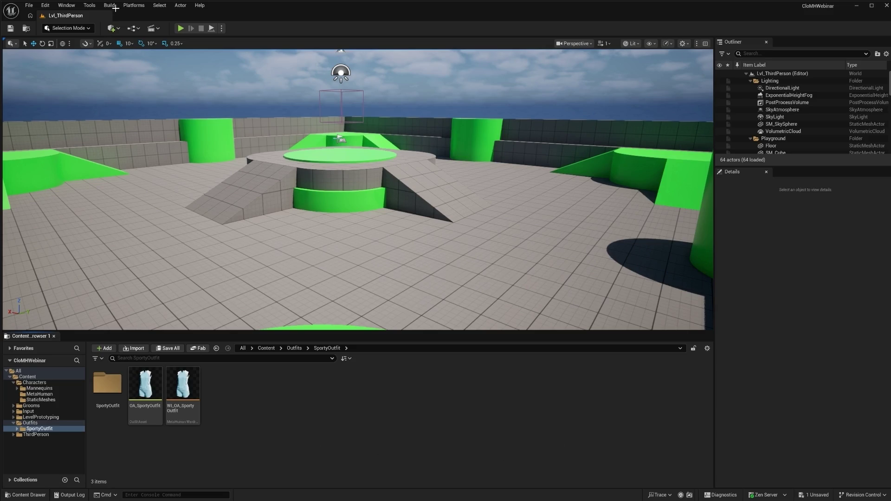
- Open the MetaHuman Manager from the Window menu and position its window
click(91, 5)
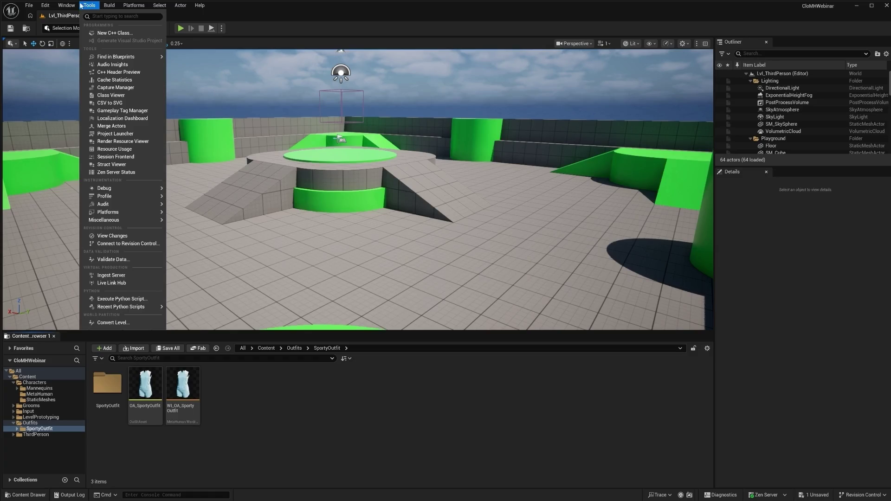
mouse_move(66, 5)
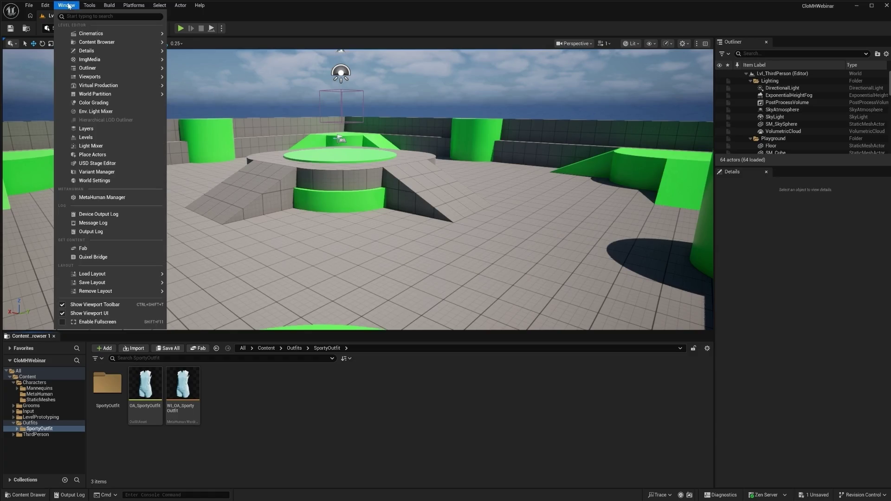
click(93, 198)
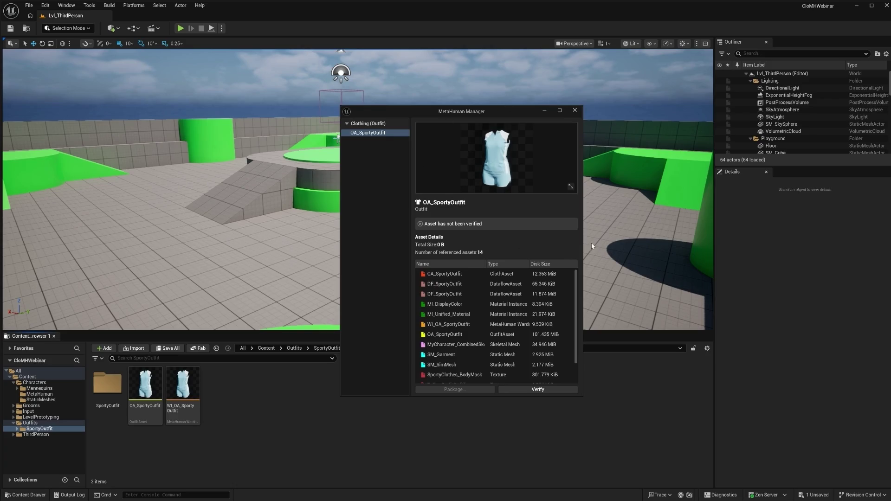
drag(471, 111, 505, 118)
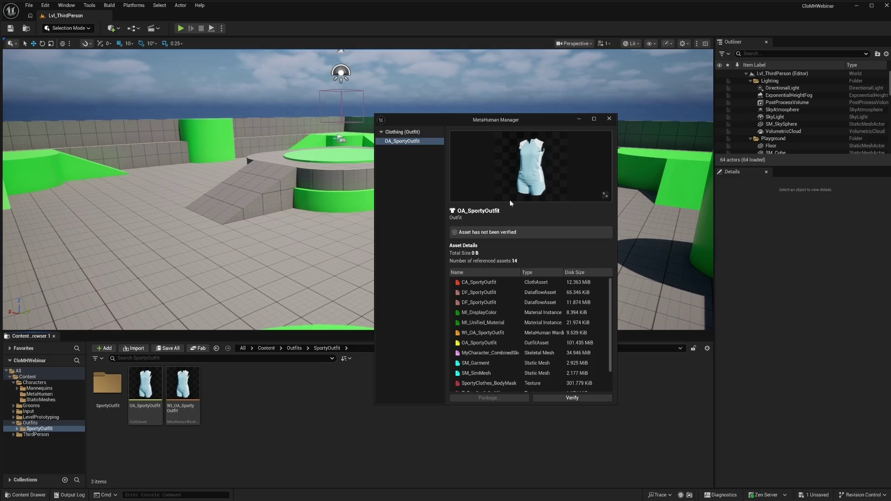
drag(500, 119, 480, 123)
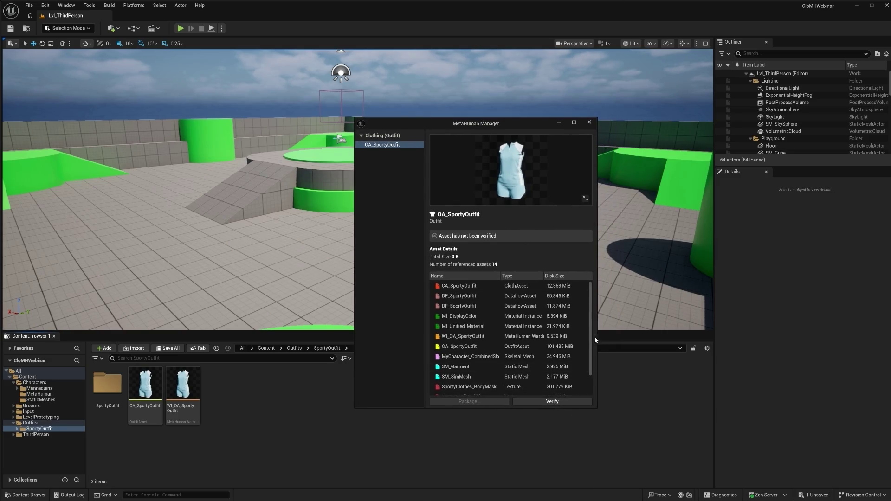
scroll(593, 346, down, 2)
scroll(594, 358, up, 2)
- Verify OA_SportyOutfit, review its 3 warnings, and attempt to package it
click(542, 401)
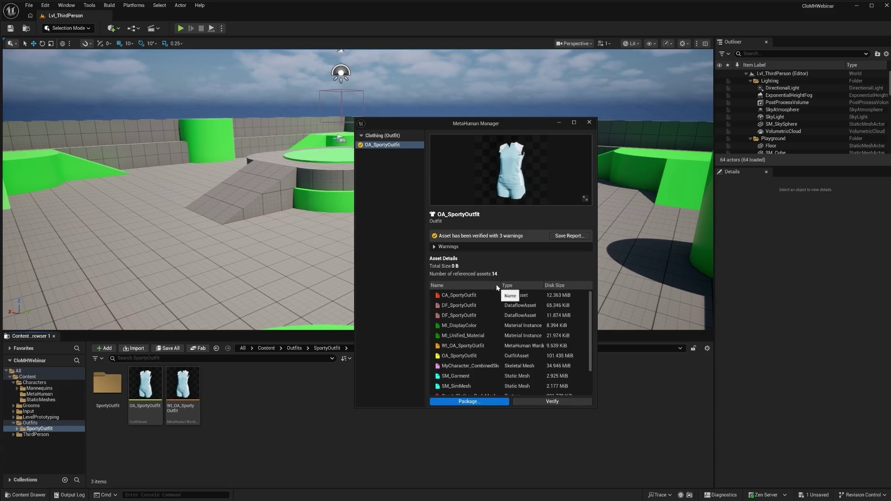
click(435, 247)
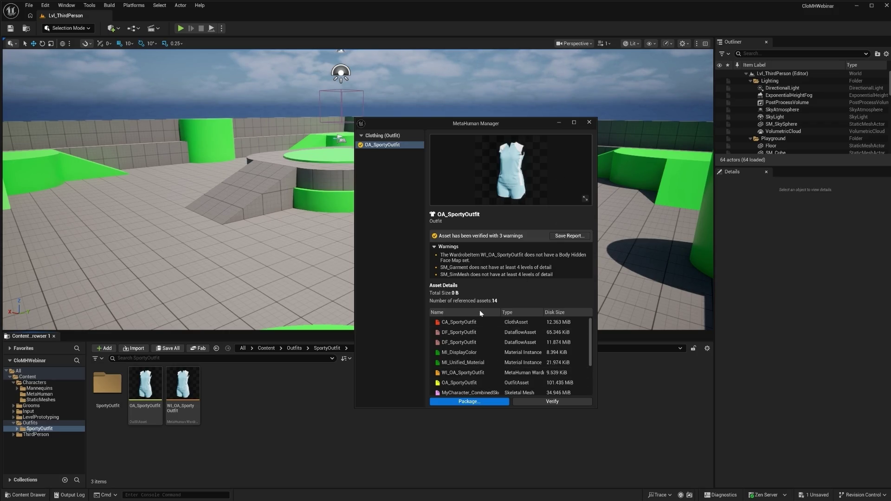
click(469, 402)
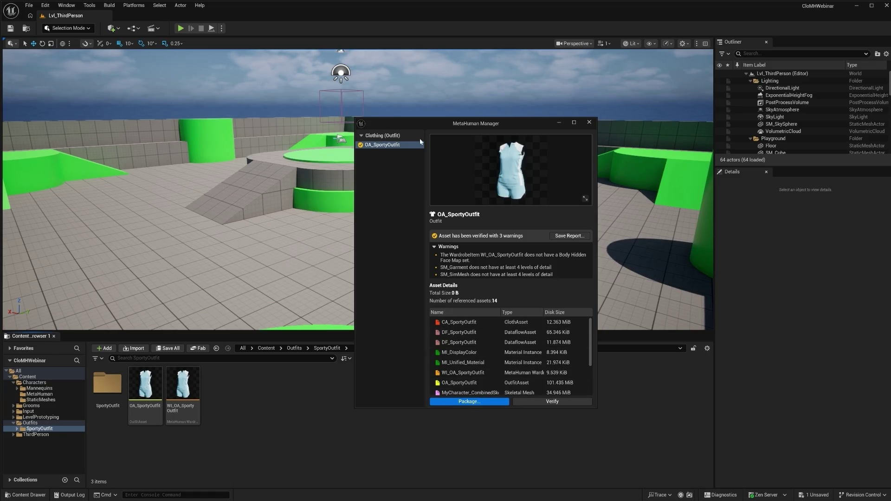
click(465, 403)
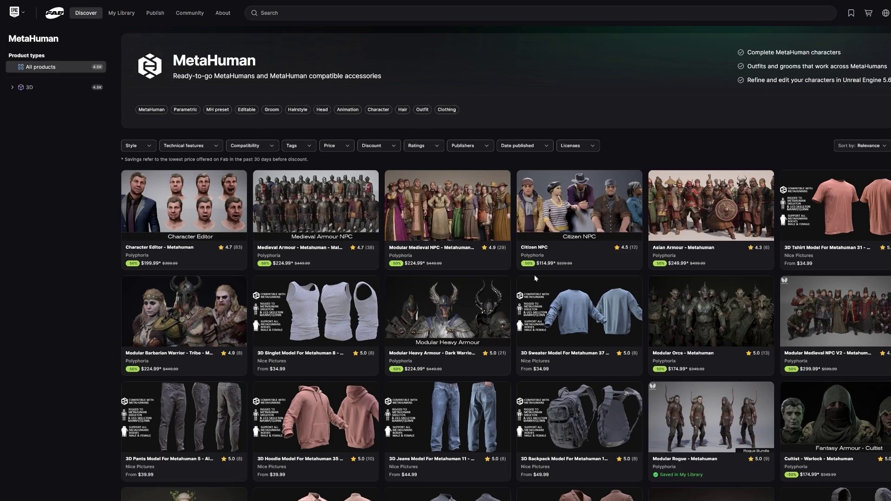
- Browse Fab's MetaHuman listing of character bundles and compatible clothing from $29.99
scroll(611, 299, down, 3)
scroll(611, 299, down, 2)
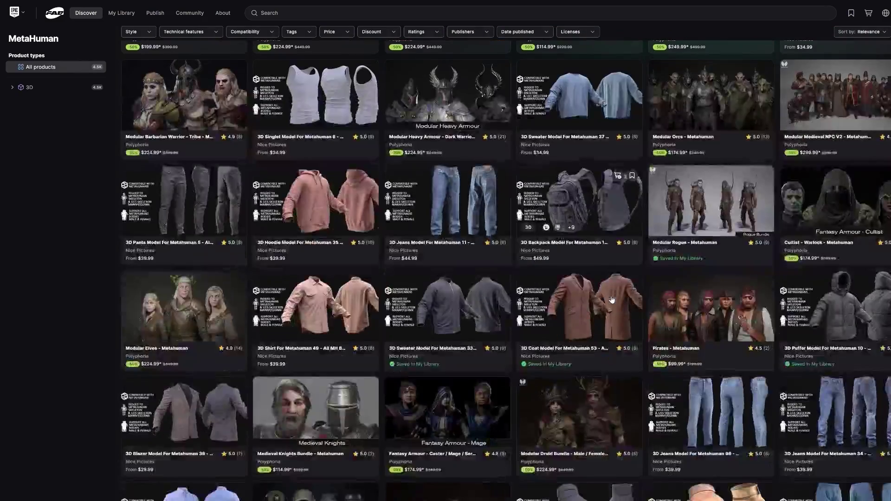
scroll(611, 302, up, 4)
scroll(611, 302, up, 2)
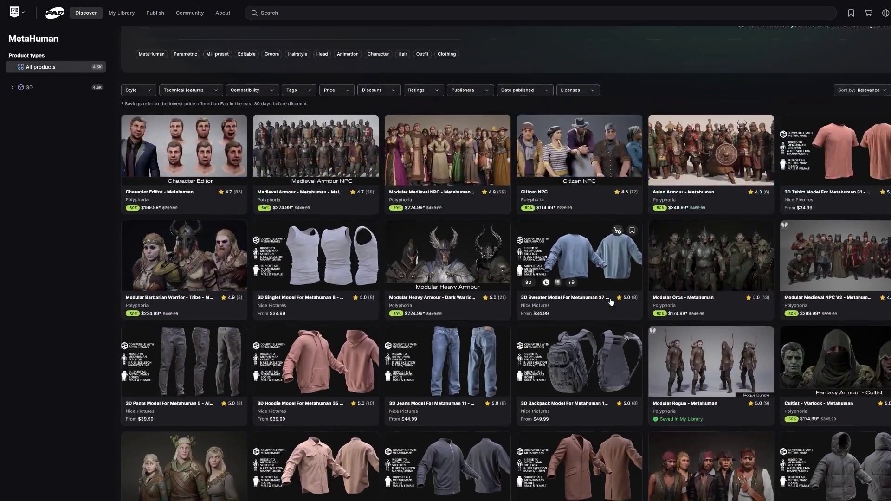
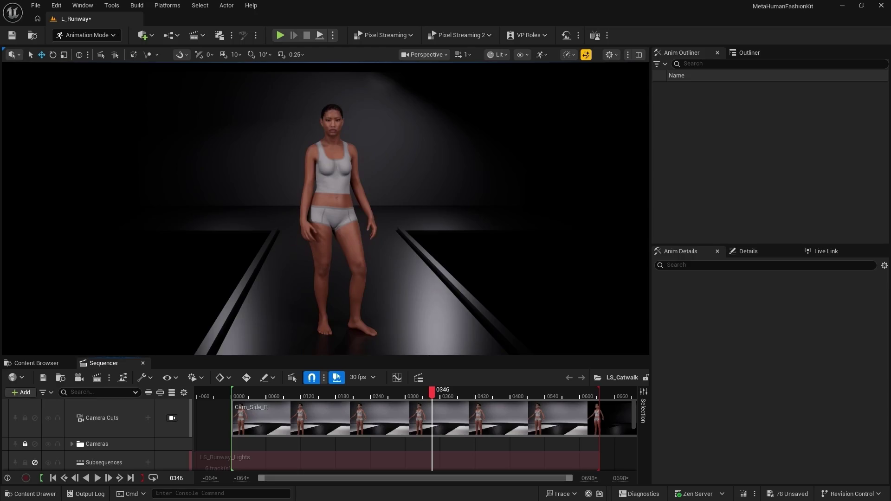
- Import the sporty clothes files into Content/Clothing as OA_SportyClothes and dismiss the Import Summary
click(37, 363)
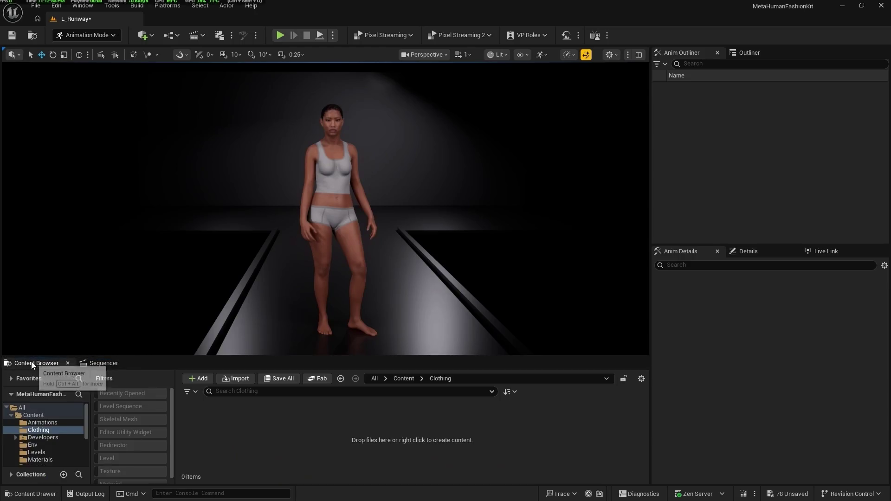
key(ctrl+shift+o)
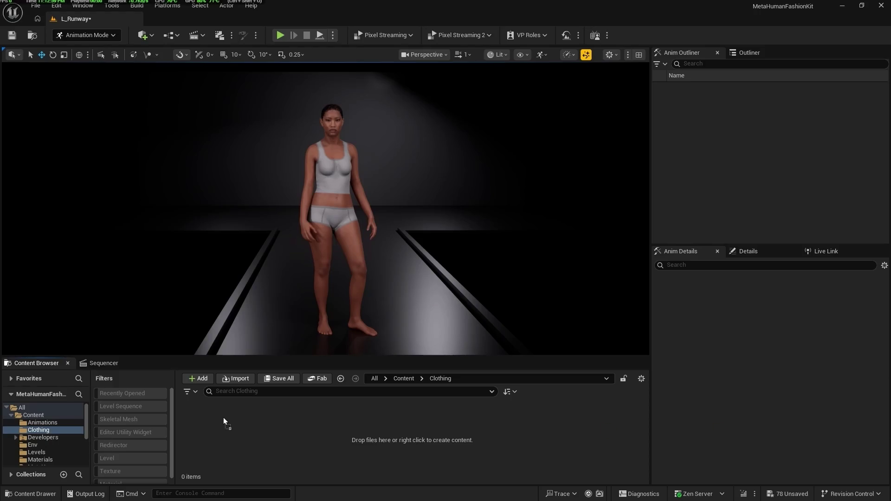
drag(223, 418, 223, 418)
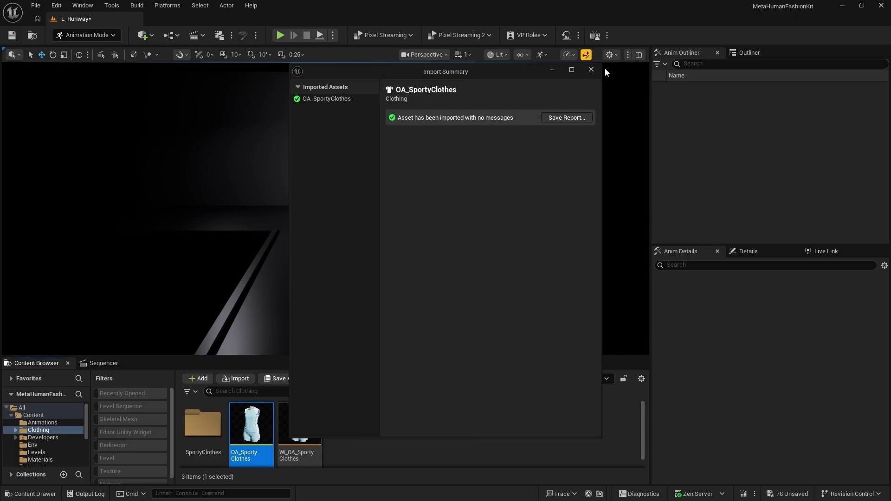
click(592, 70)
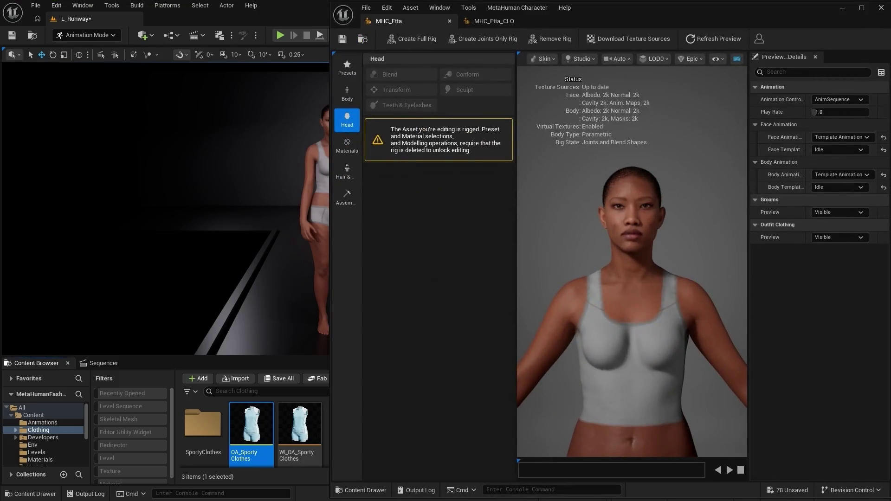
- Add WI_OA_SportyClothes to Etta's Outfit Clothing and have her wear the light-blue outfit
click(346, 171)
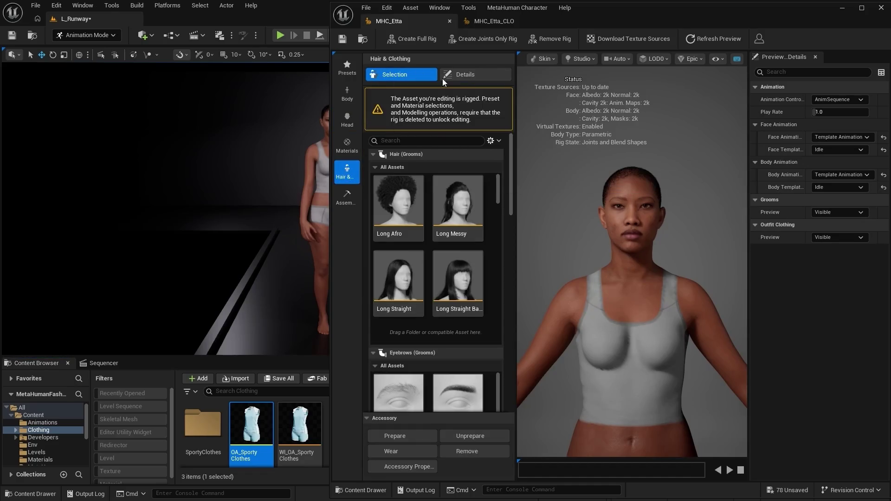
mouse_move(511, 165)
mouse_down()
mouse_move(503, 264)
mouse_move(511, 385)
mouse_up()
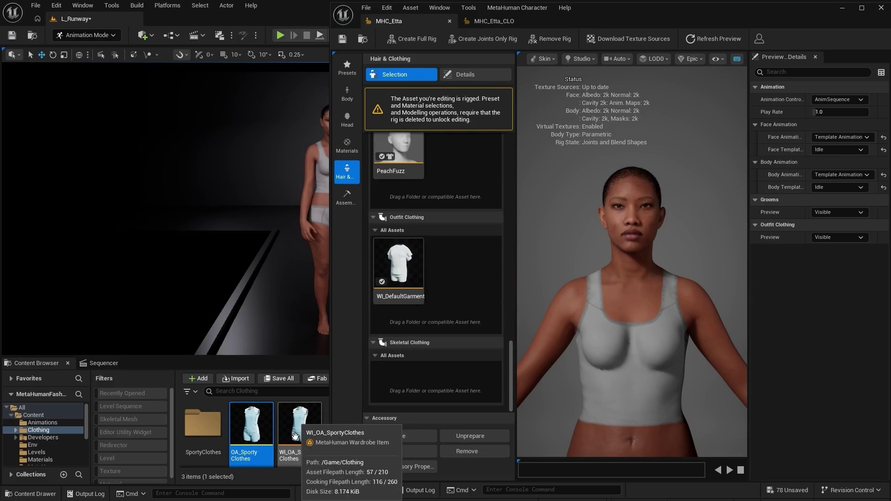
drag(295, 435, 466, 280)
click(452, 271)
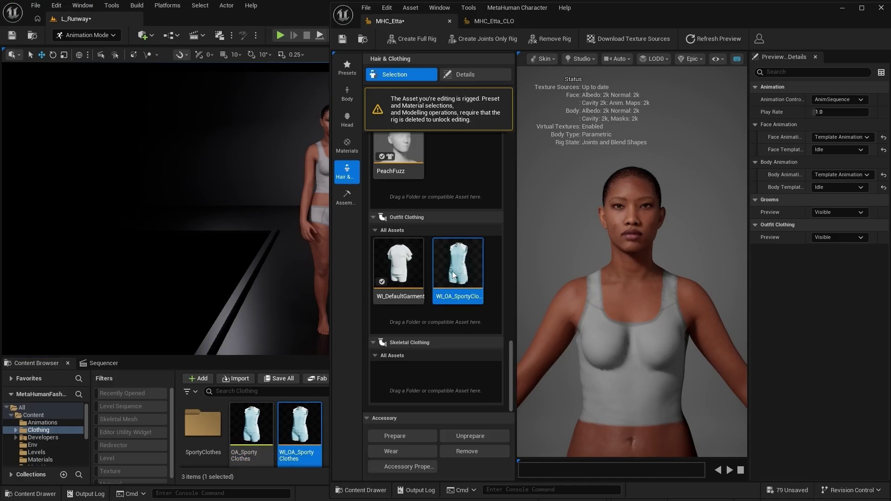
click(394, 450)
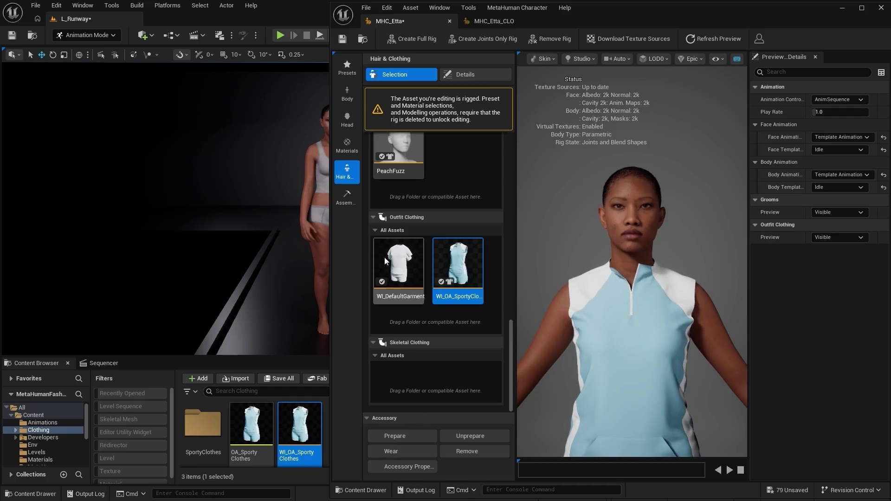
click(346, 197)
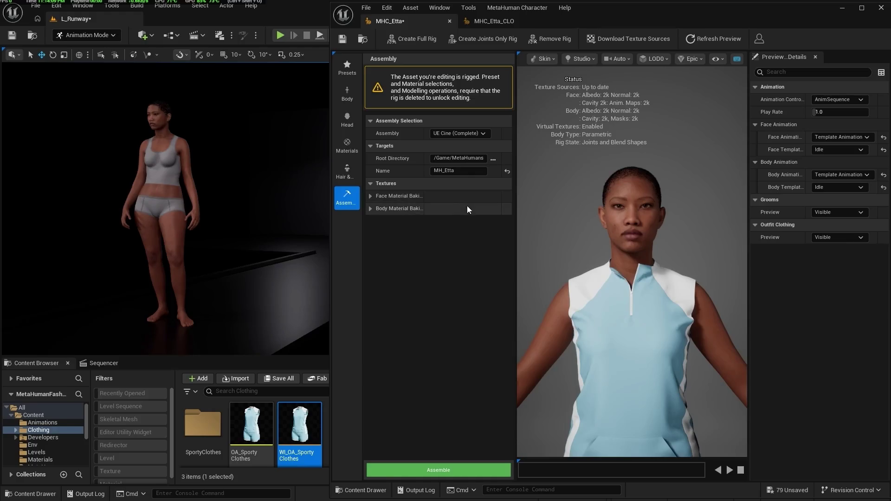
- Leave the assembly on UE Cine (Complete) and switch to the MHC_Etta_CLO character
click(481, 134)
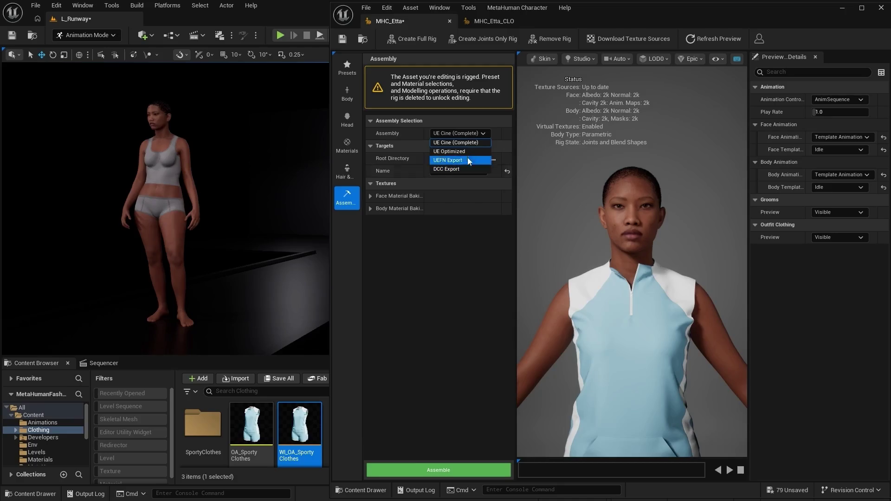
click(466, 143)
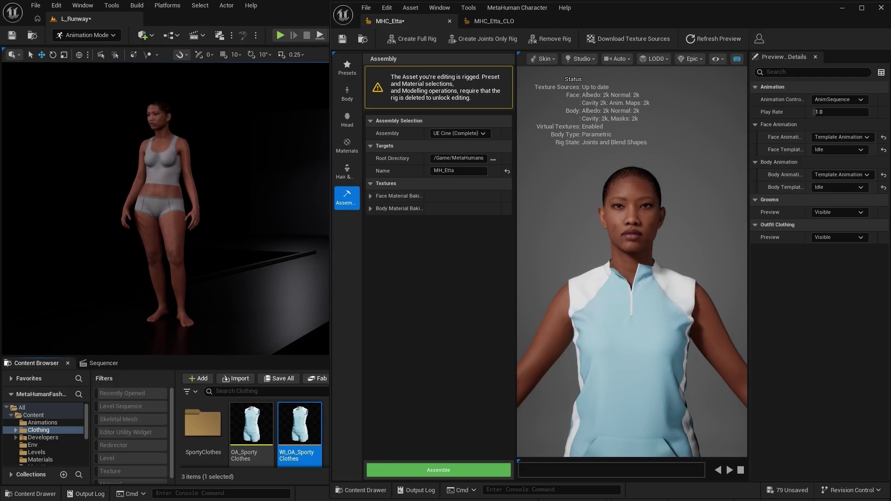
click(492, 22)
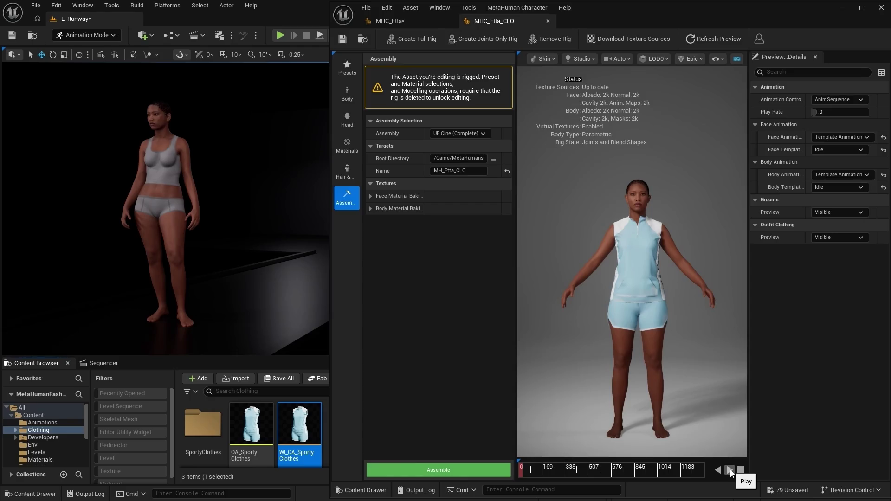
- Preview clothed Etta moving with the BodyROM body template, then pause it
click(836, 191)
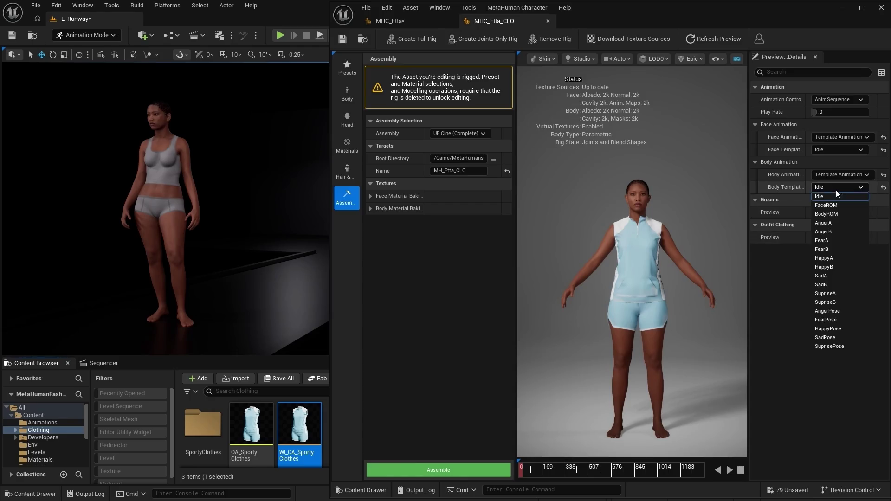
click(842, 213)
click(729, 471)
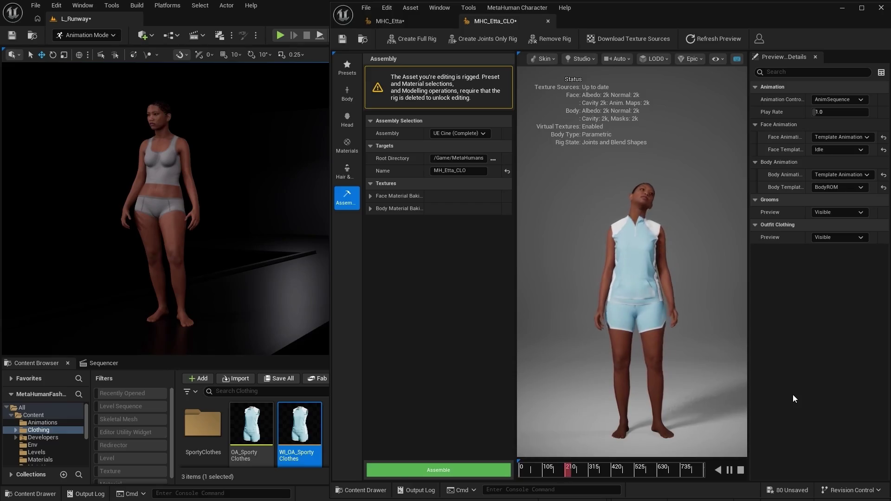
click(730, 470)
- Set Body Animation to Specific Animation and close the MetaHuman Character editor
click(858, 174)
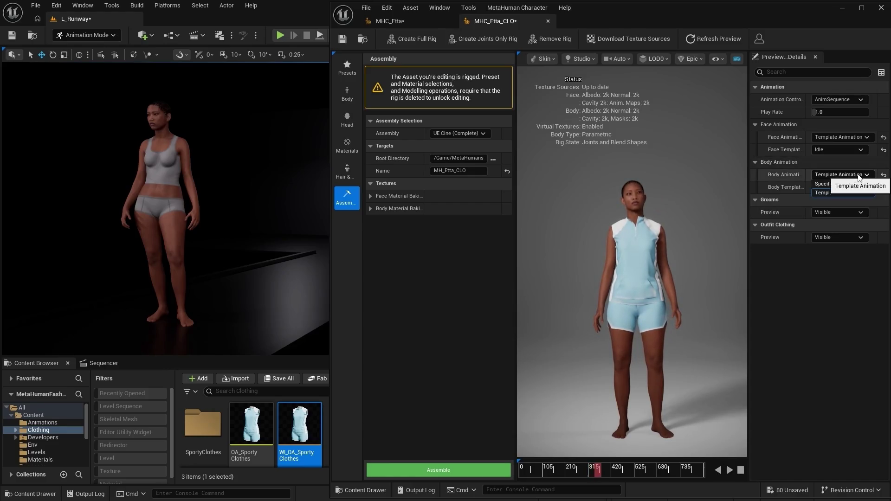
click(858, 183)
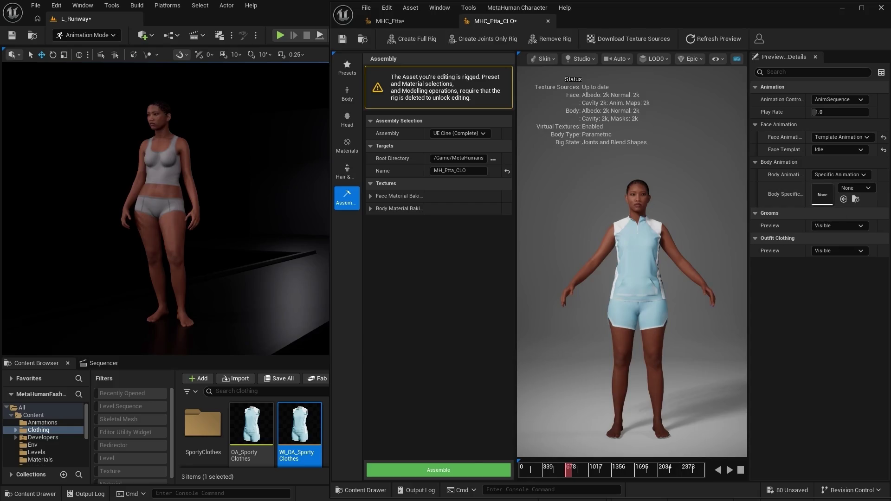
click(844, 11)
click(880, 10)
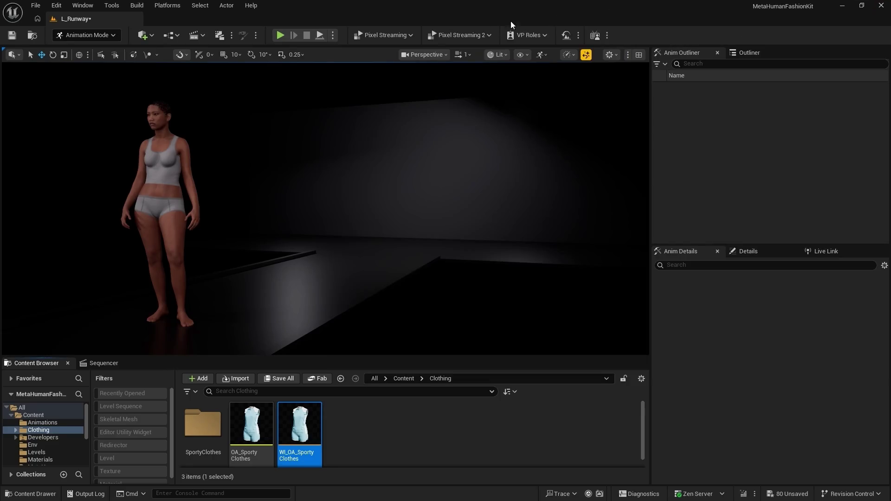
- Lock the viewport to Camera Cuts and cycle through Cam_Front, Cam_Side_R and Cam_Side_L, ending on Cam_Front
click(103, 363)
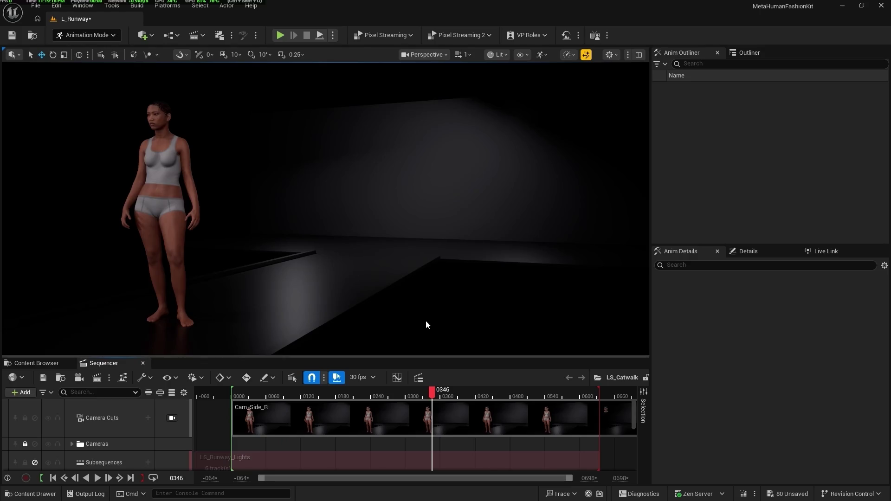
click(173, 418)
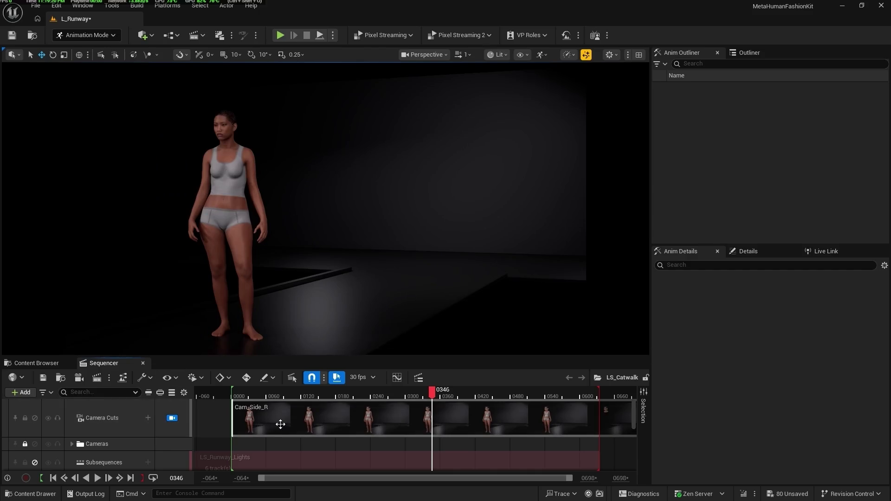
right_click(281, 420)
click(309, 390)
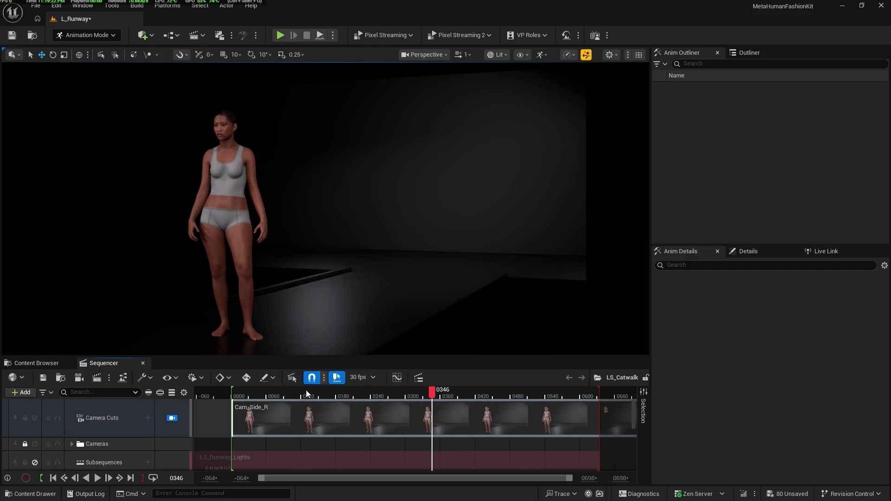
right_click(282, 418)
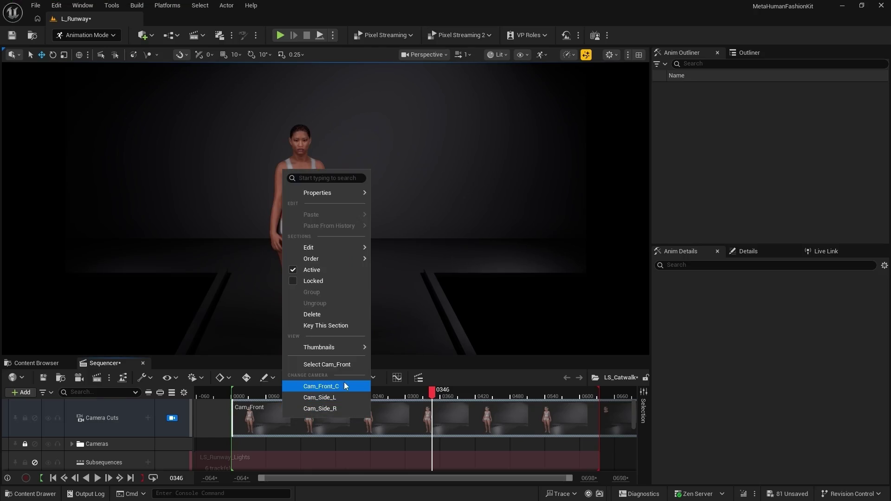
click(339, 410)
right_click(317, 420)
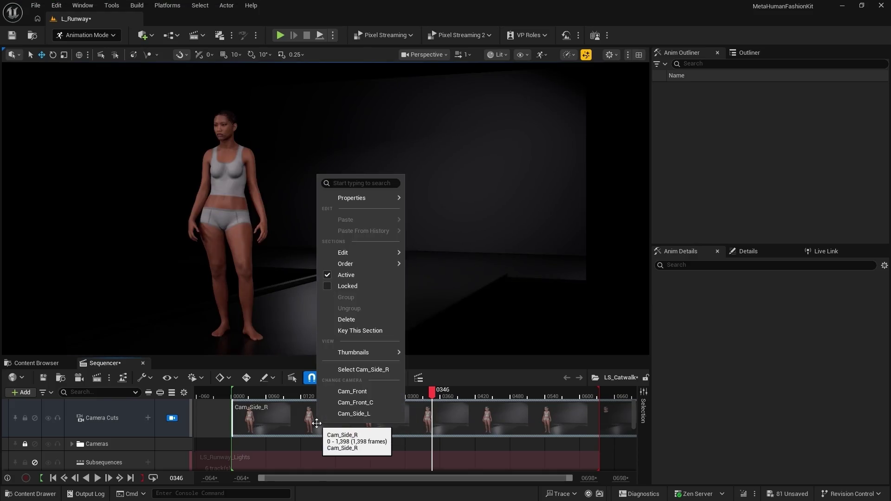
click(355, 413)
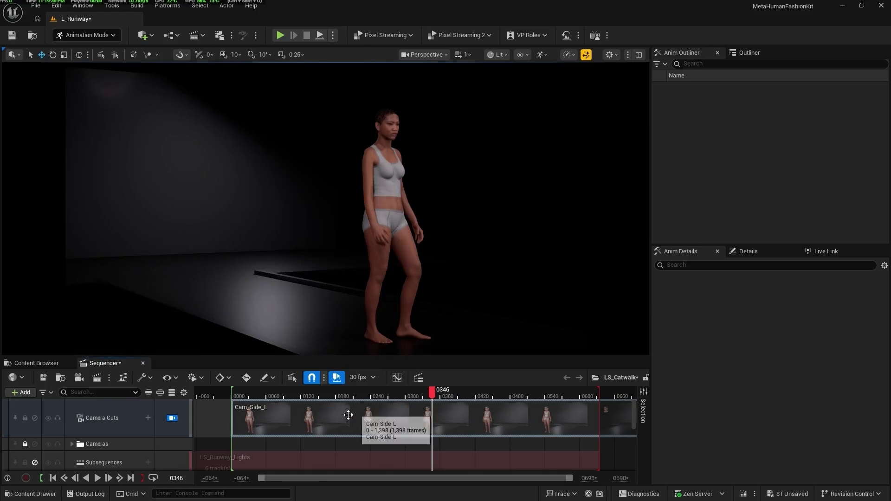
right_click(350, 412)
click(388, 382)
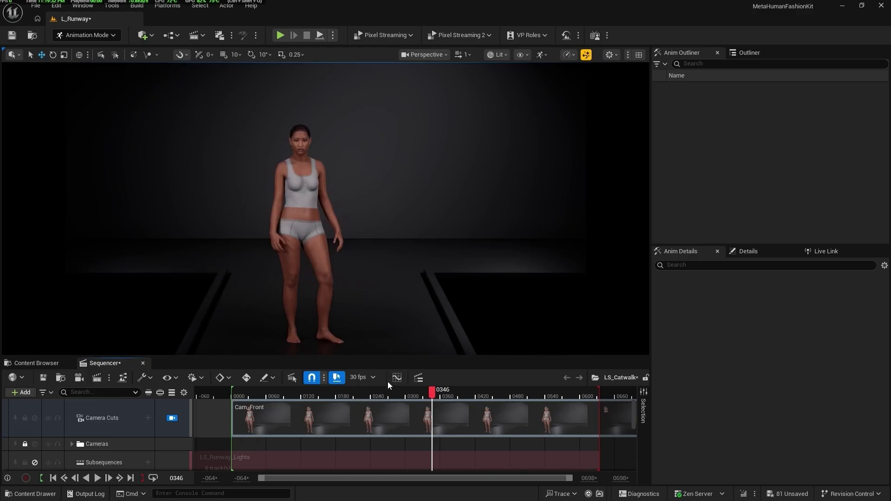
scroll(124, 436, down, 2)
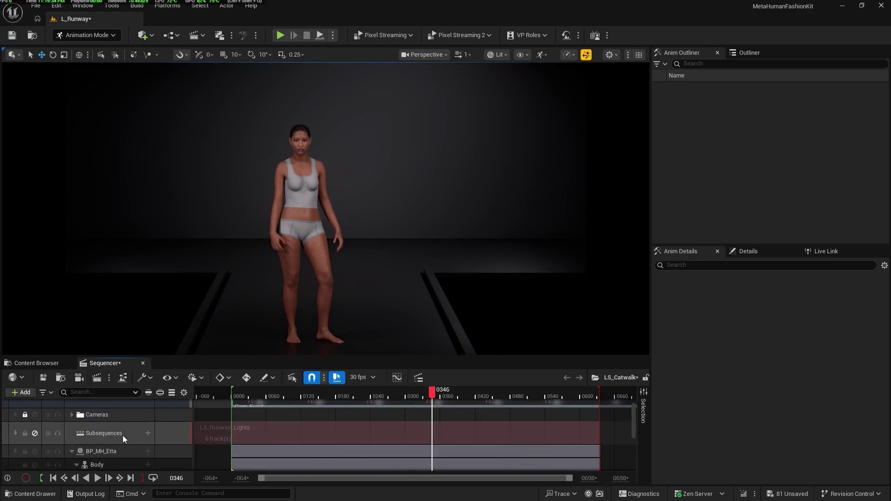
- Place BP_MH_Etta_CLO from MetaHumans/MH_Etta_CLO on the runway beside Etta
click(33, 366)
scroll(55, 444, down, 3)
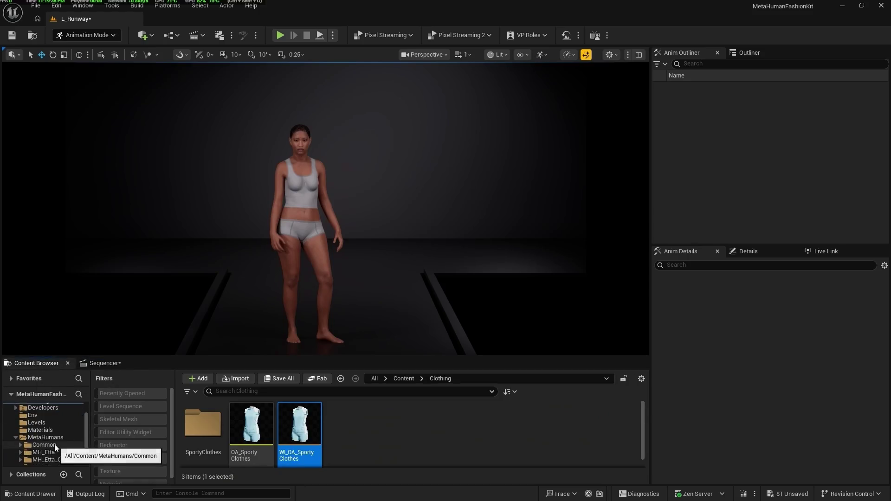
click(54, 429)
mouse_move(398, 437)
mouse_down()
mouse_move(385, 264)
mouse_move(370, 267)
mouse_up()
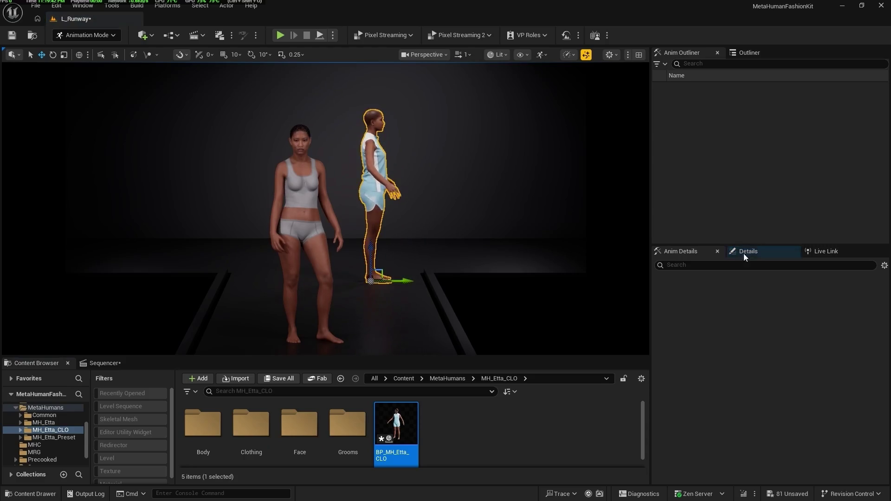
- Set the new actor's LODSync Forced LOD to 0
click(758, 250)
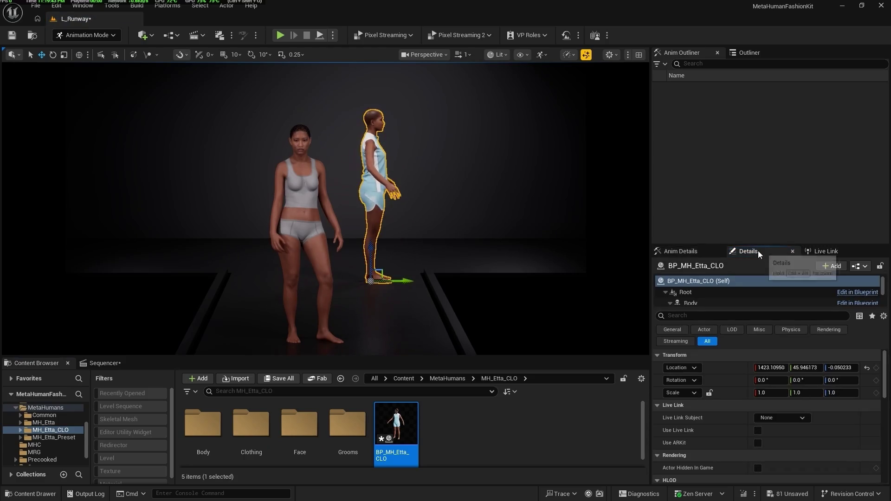
scroll(718, 297, down, 4)
click(717, 289)
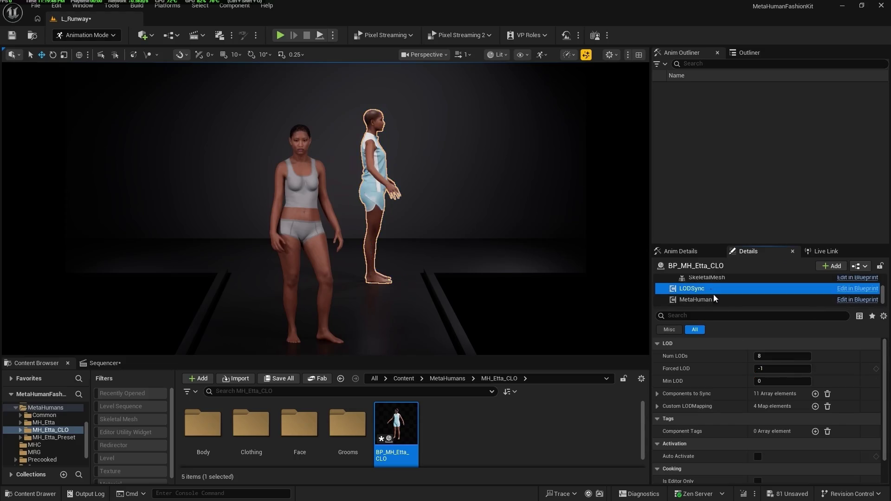
click(768, 367)
text(0)
key(Return)
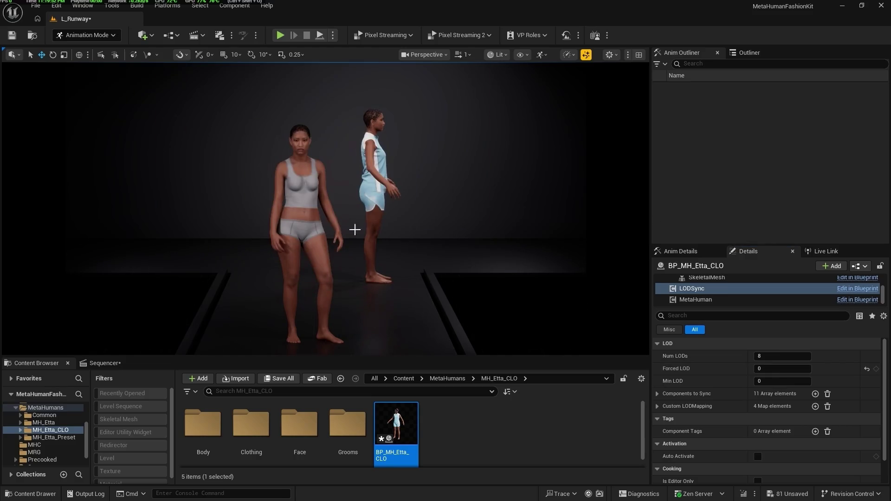
click(103, 363)
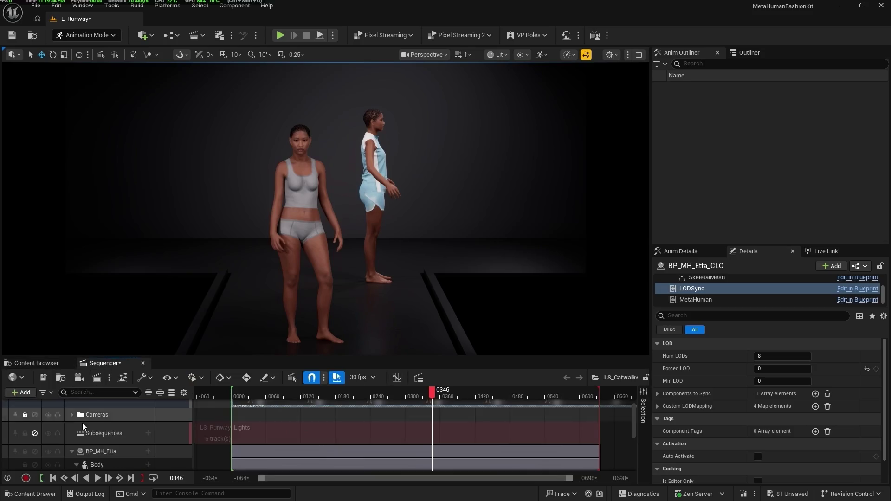
- Reassign Etta's catwalk sequence track to the clothed BP_MH_Etta_CLO actor
click(117, 452)
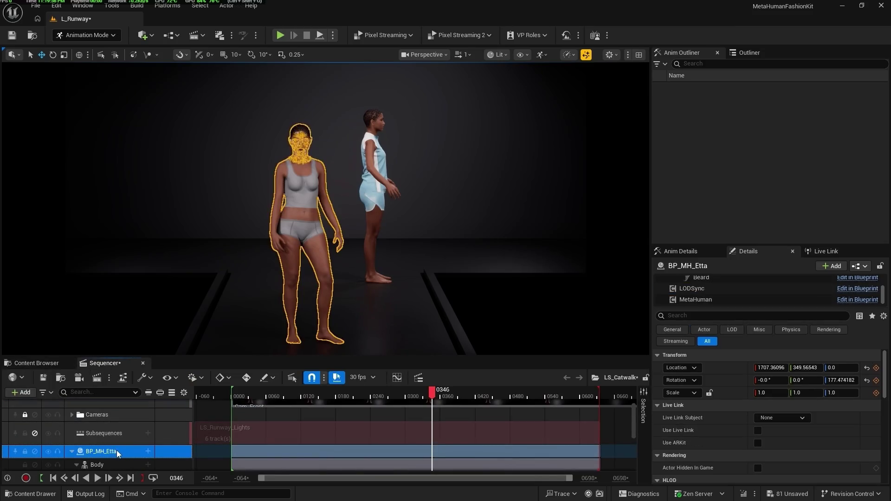
right_click(117, 452)
mouse_move(161, 188)
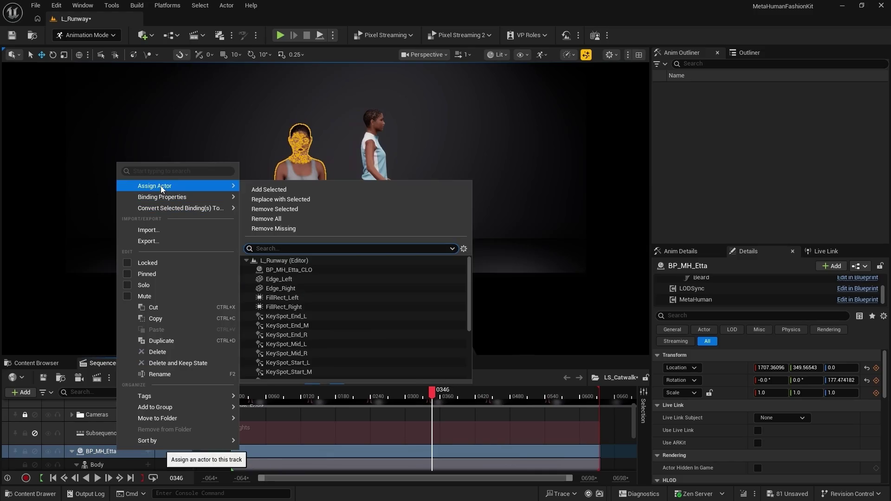
click(304, 272)
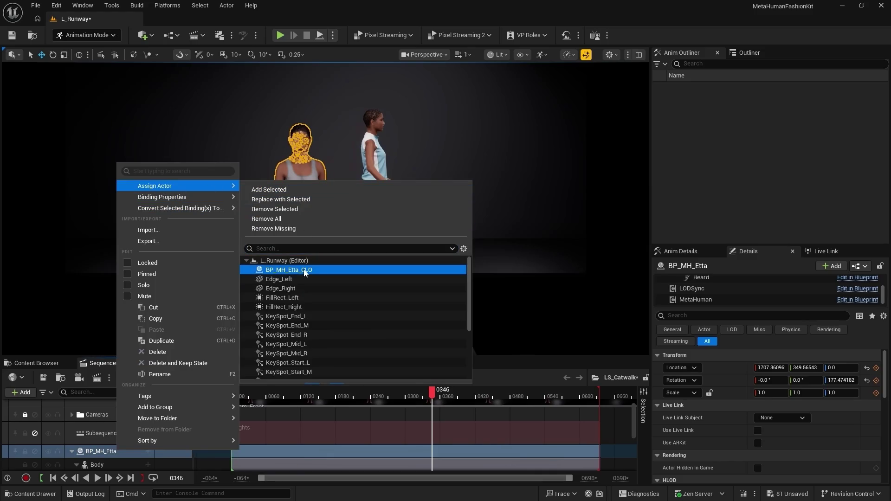
click(304, 272)
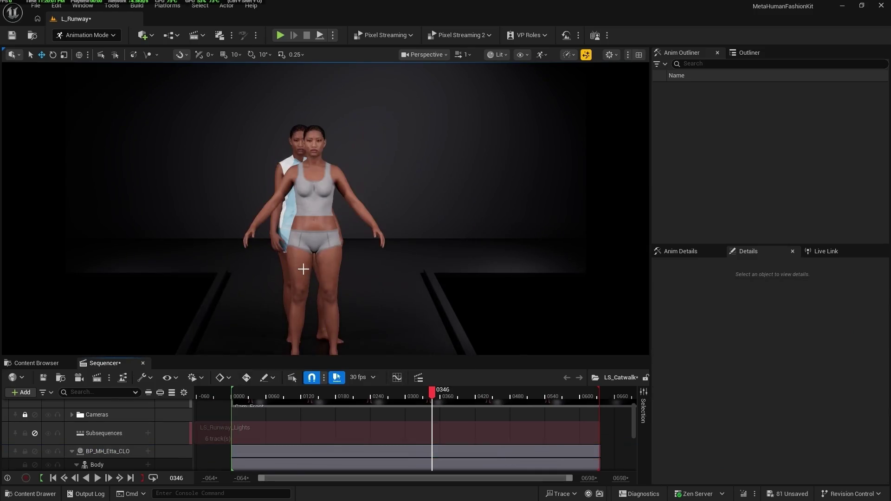
- Enable Actor Hidden In Game on the original BP_MH_Etta and play the catwalk
click(306, 212)
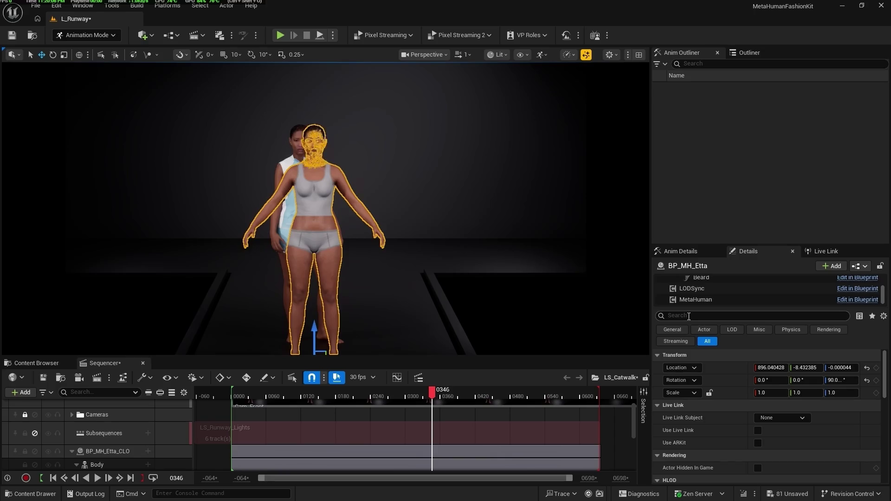
click(749, 52)
text(hi)
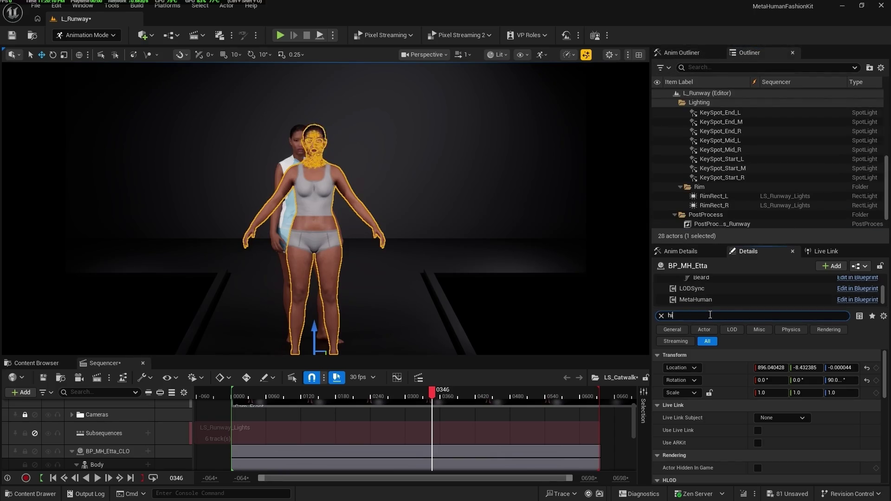
text(dd)
click(761, 368)
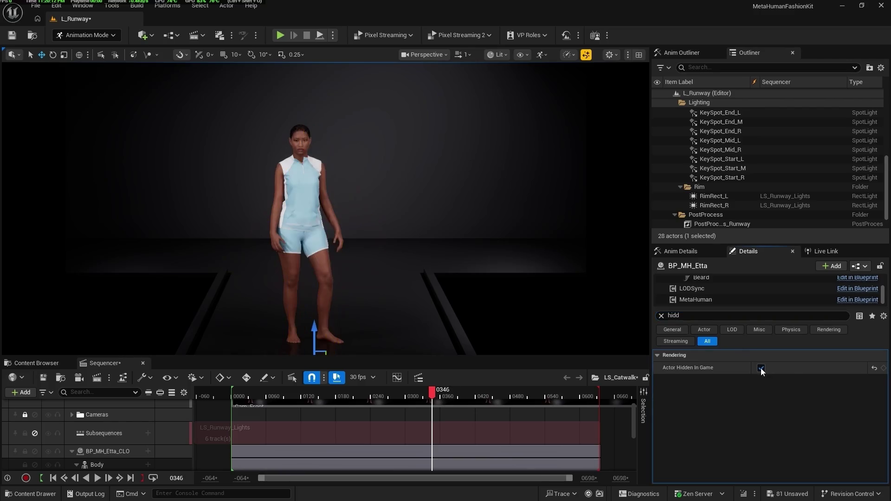
click(97, 478)
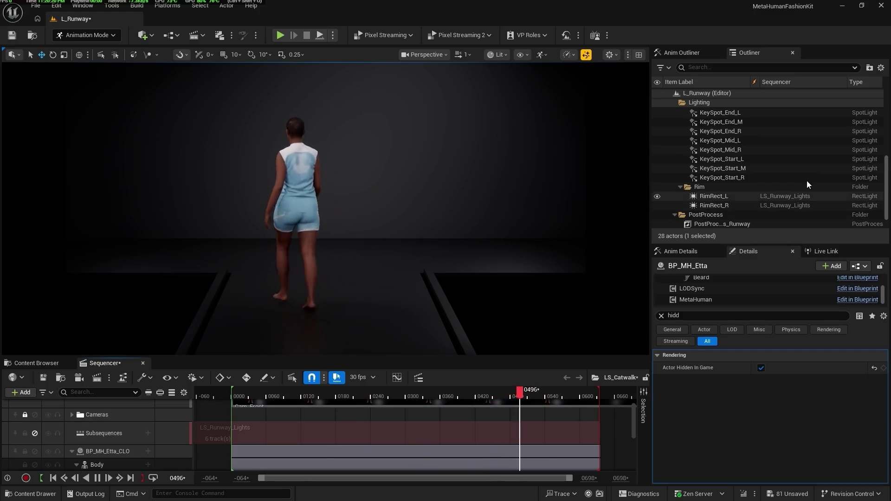
- Pause playback and reactivate the LS_Runway_Lights subsequence track
scroll(805, 179, up, 2)
scroll(805, 180, up, 5)
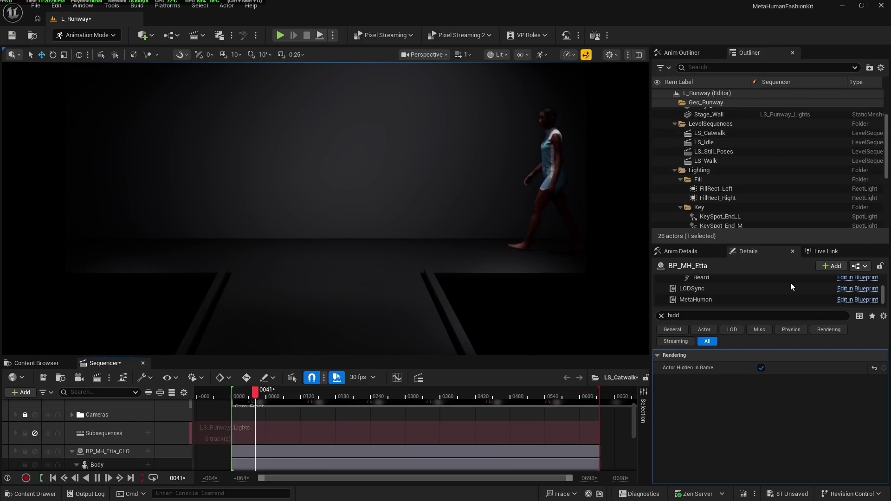
click(97, 478)
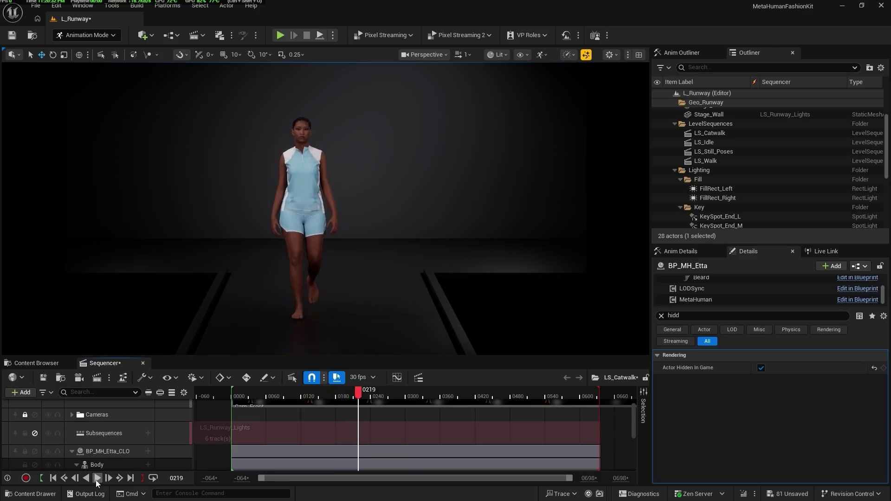
click(84, 431)
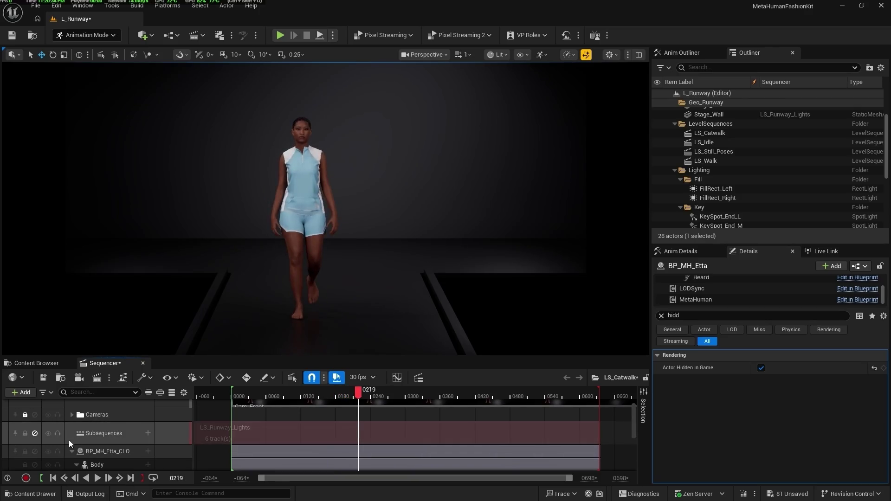
click(35, 434)
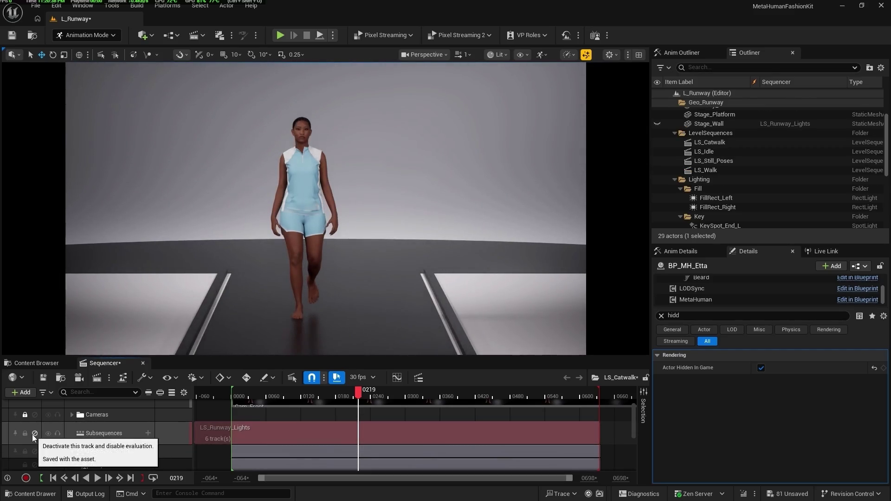
click(35, 434)
click(34, 433)
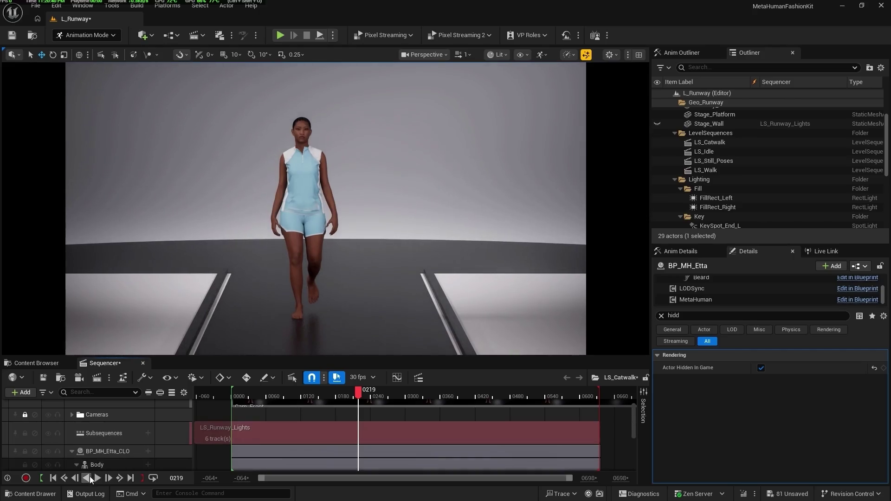
click(98, 482)
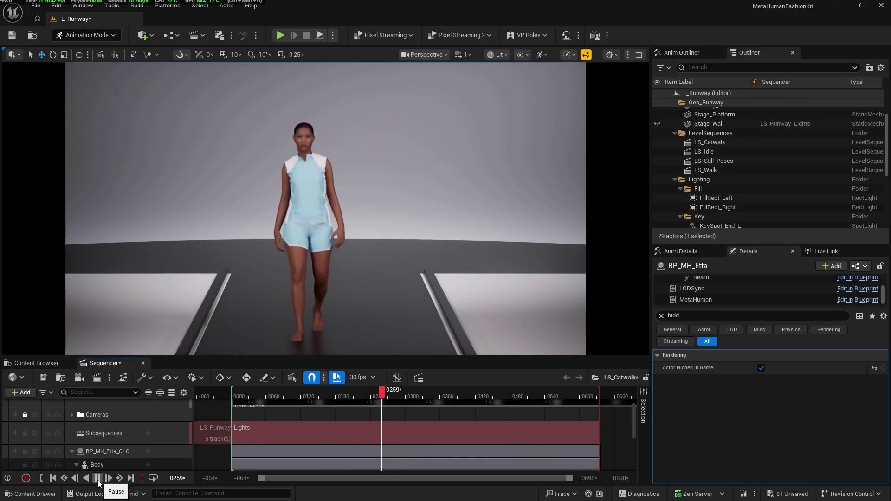
click(97, 479)
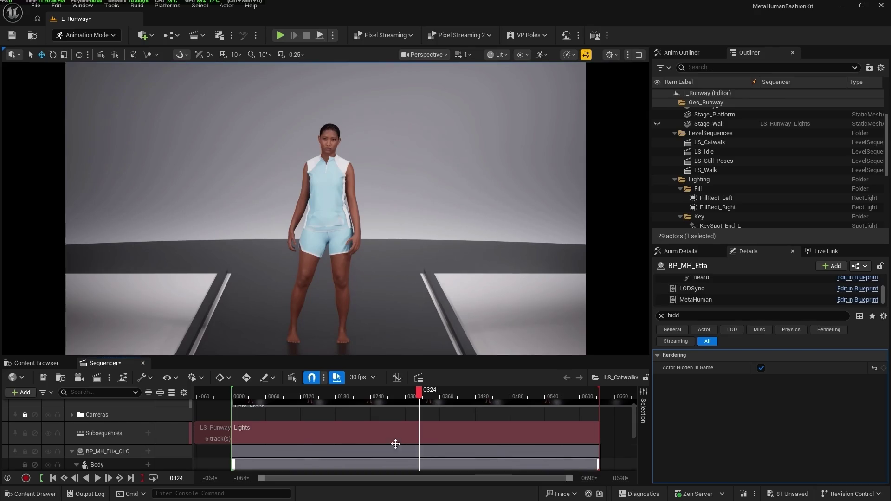
click(36, 363)
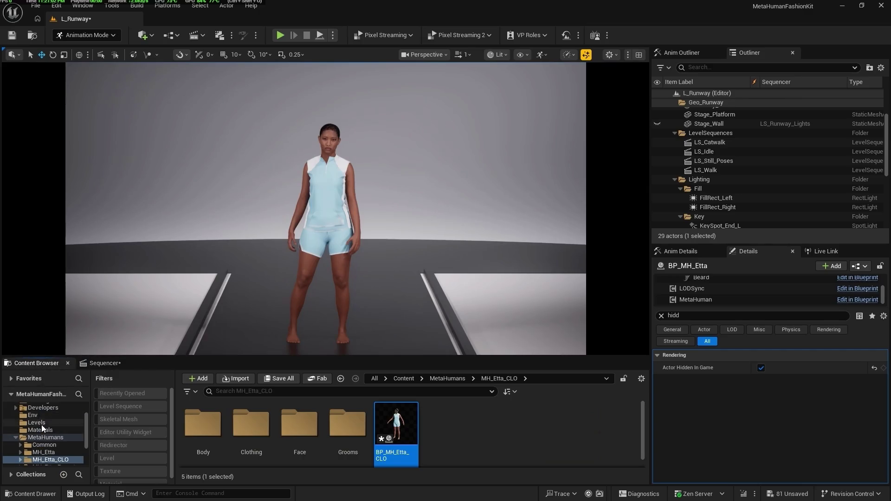
- Create a new Empty Level via File > New Level, dismissing the Save Content prompt
click(40, 423)
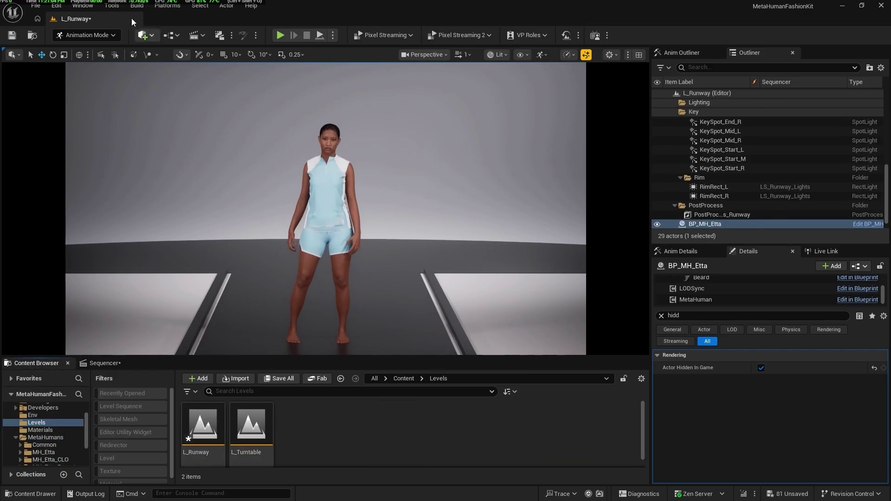
click(32, 6)
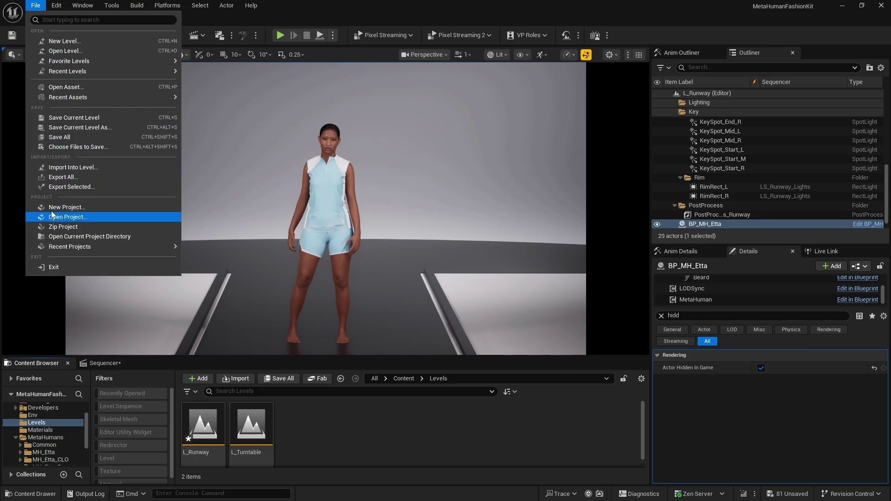
click(64, 42)
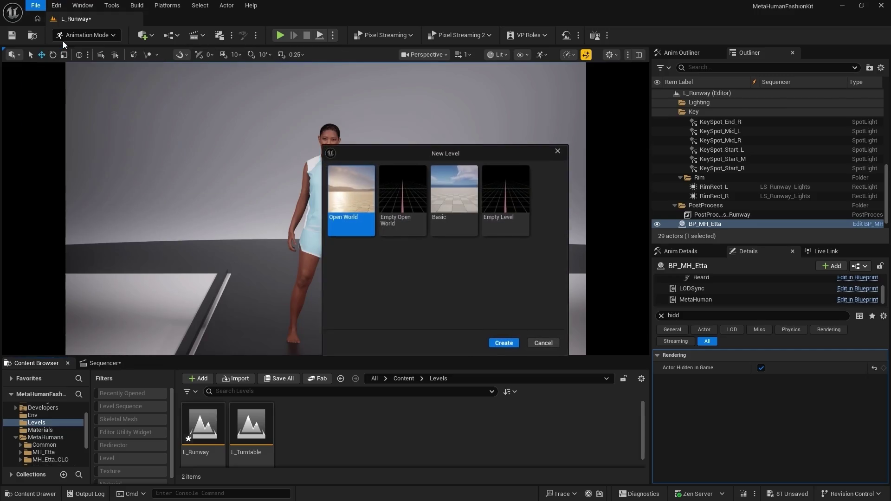
click(500, 192)
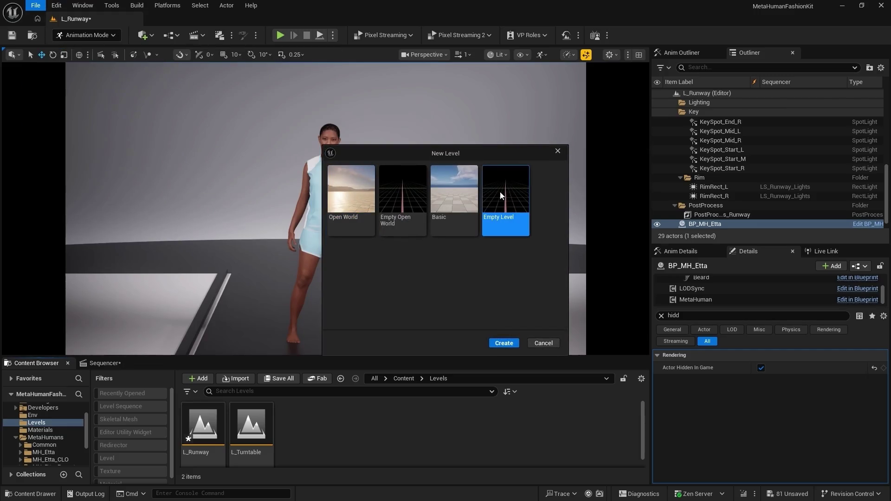
click(505, 346)
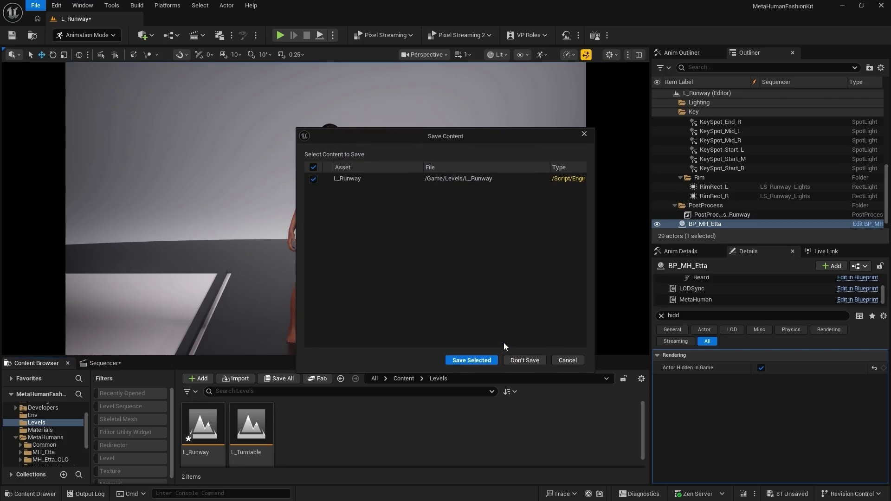
click(534, 362)
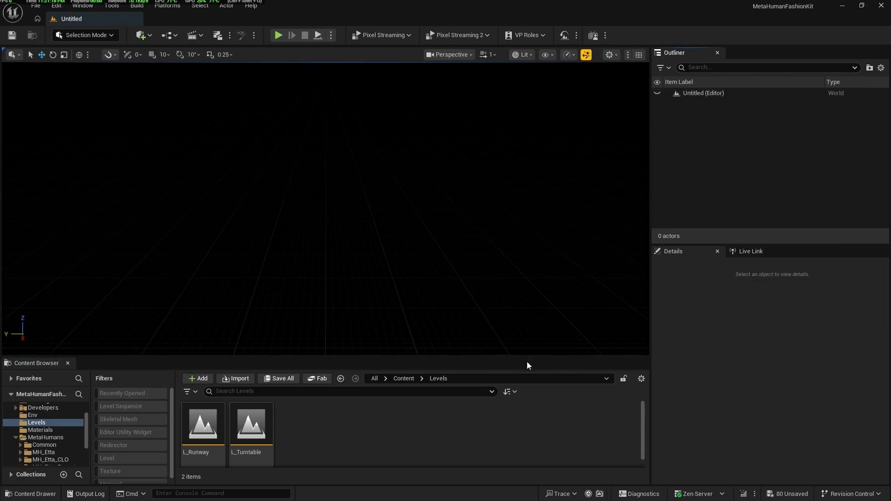
- Create a Level Sequence named LS_StudioNew in the Levels folder and open it
right_click(302, 423)
click(341, 162)
text(LS_StudioNew)
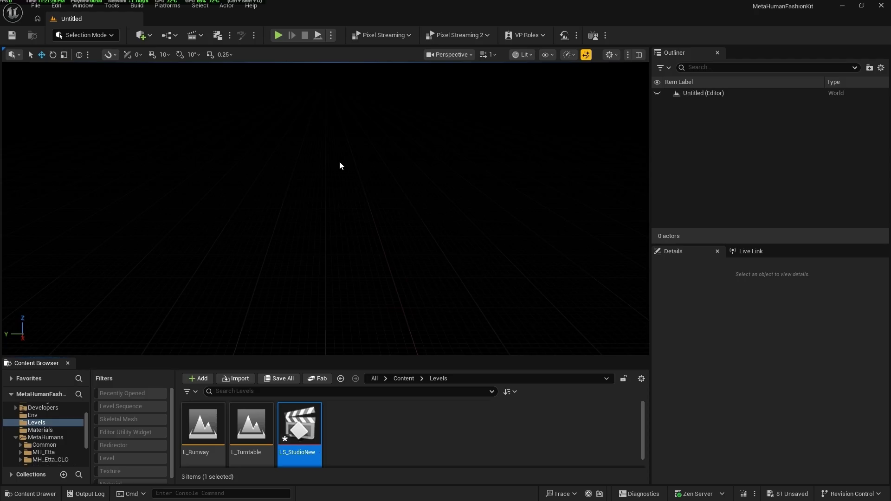
key(Return)
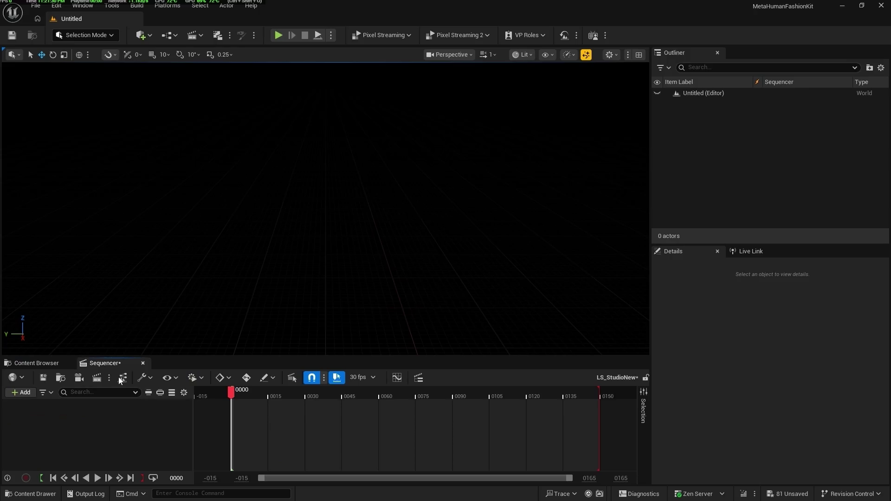
- Add a Subsequence Track and insert LS_Studio into it
right_click(101, 419)
click(160, 392)
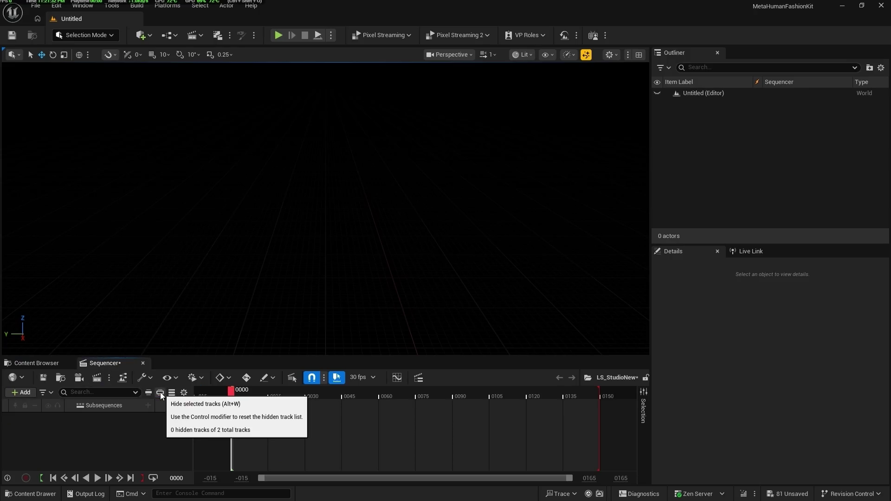
click(147, 406)
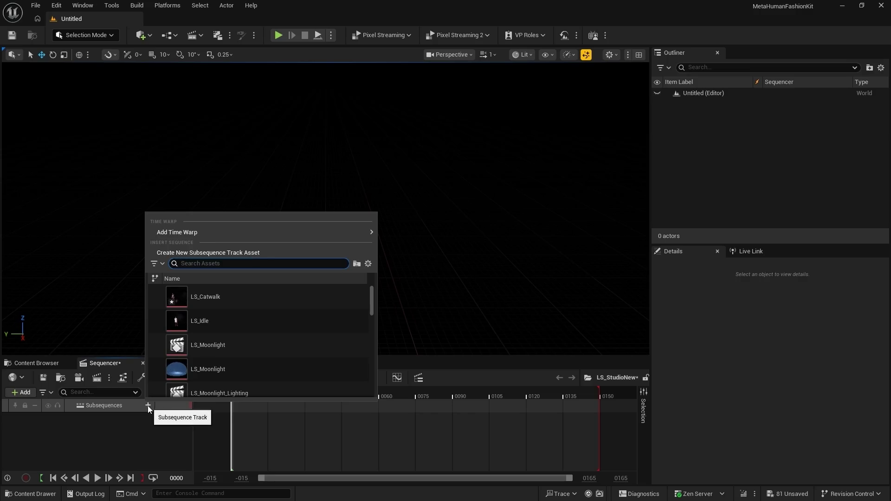
scroll(277, 342, down, 1)
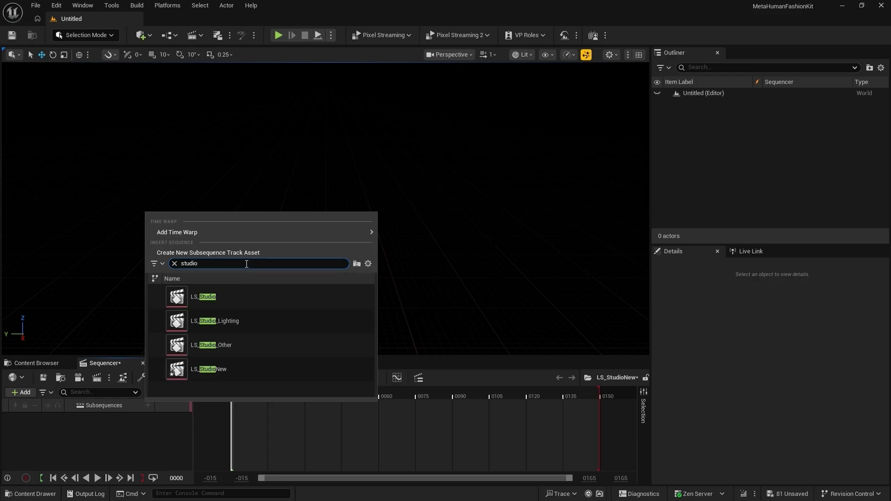
click(214, 296)
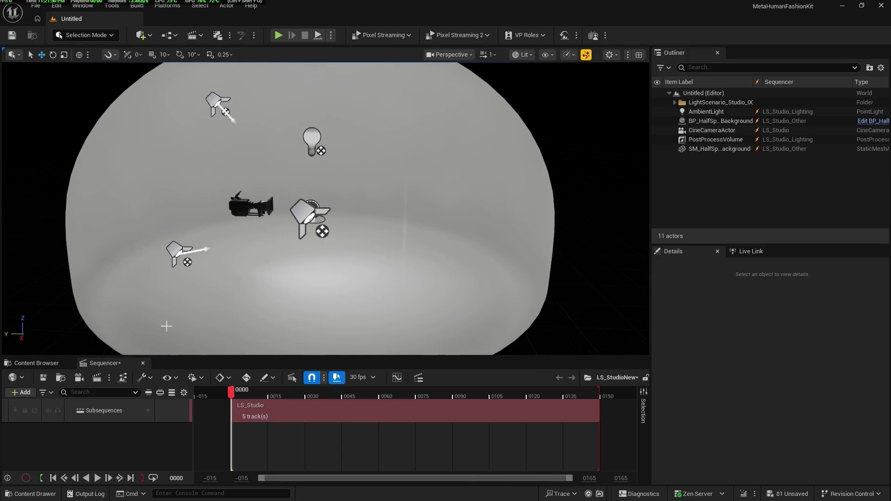
- Place the clothed BP_MH_Etta_CLO from its asset folder onto the studio floor
click(41, 363)
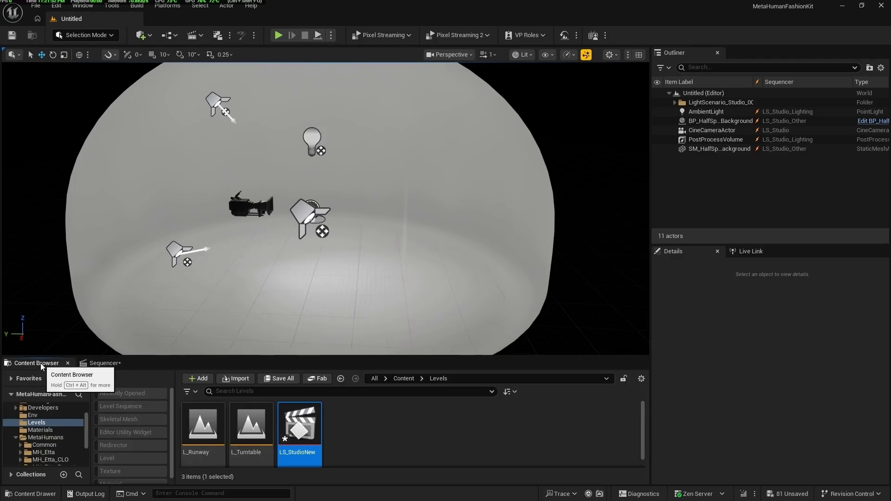
click(55, 459)
mouse_move(396, 423)
mouse_down()
mouse_move(391, 279)
mouse_move(371, 297)
mouse_up()
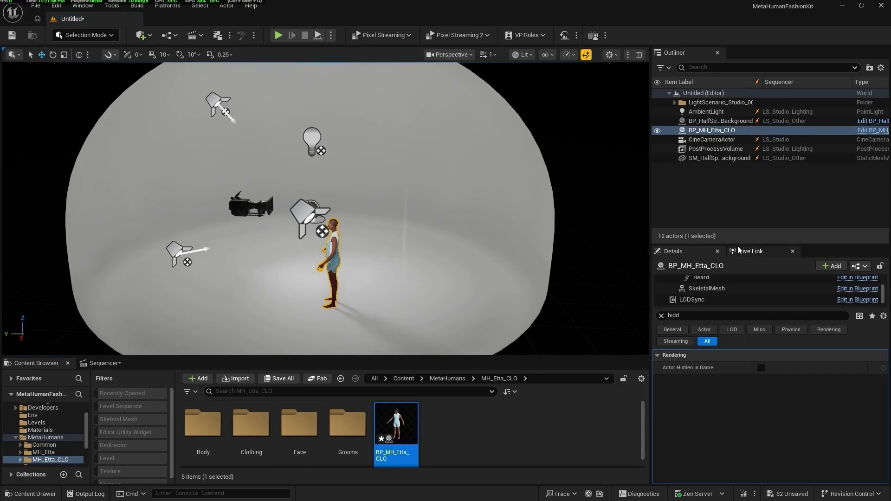
- Set the LODSync component's Forced LOD to 0
click(661, 315)
click(691, 300)
click(763, 367)
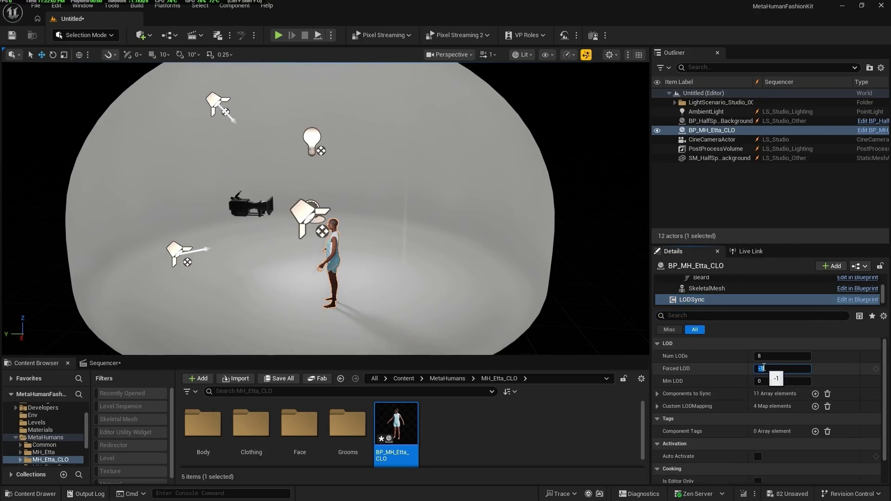
key(Return)
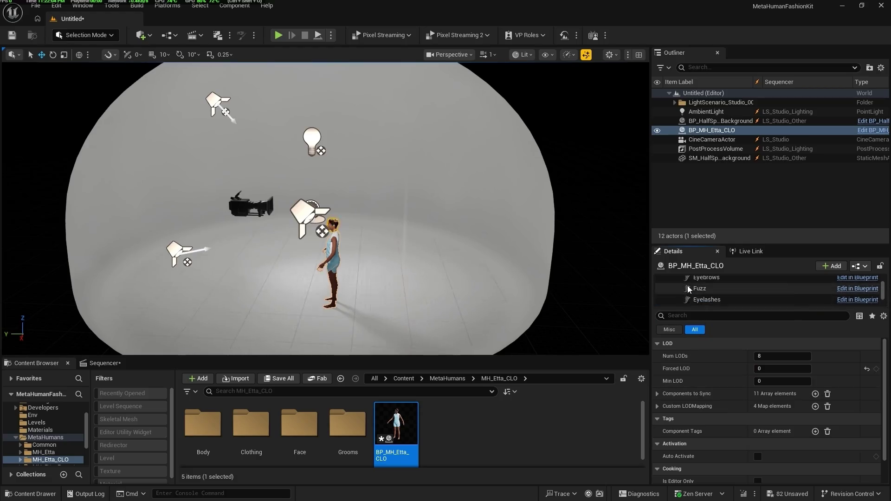
click(688, 283)
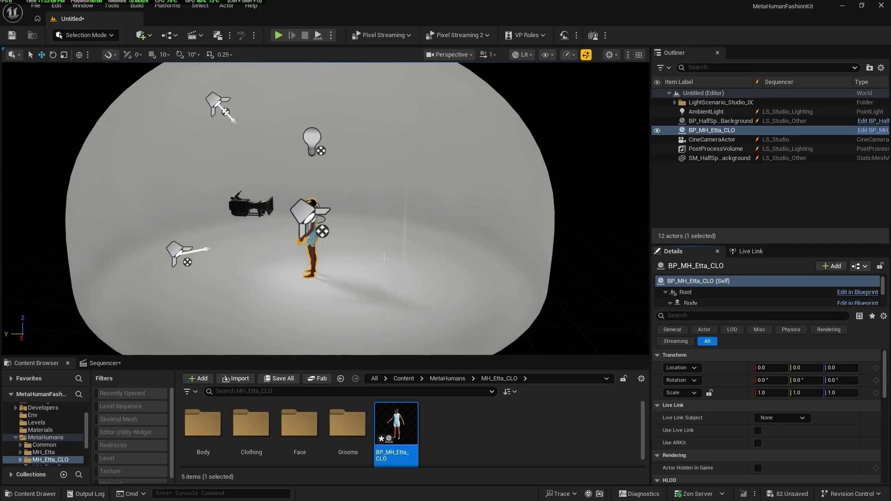
- Select Etta in game view and bring up the Sequencer timeline
key(g)
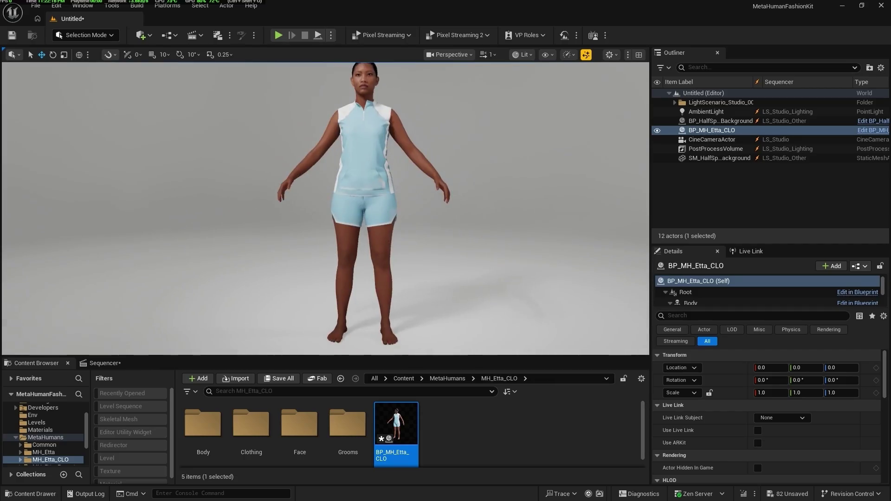
click(424, 193)
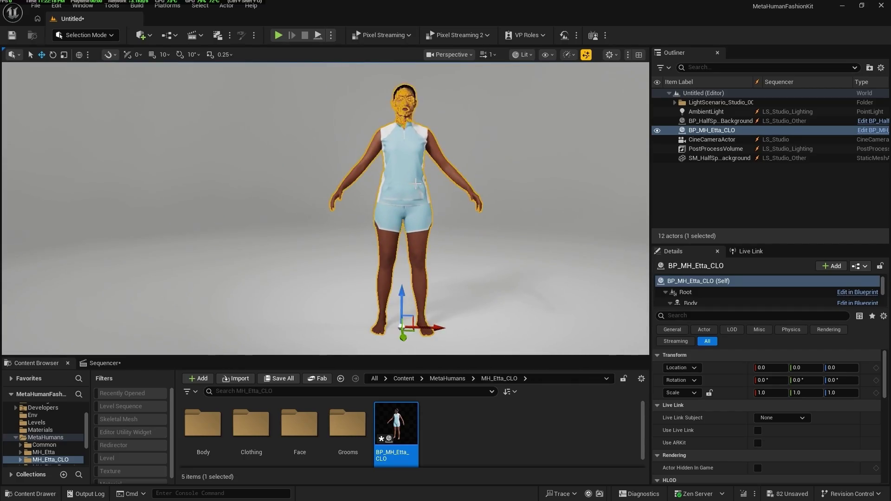
key(g)
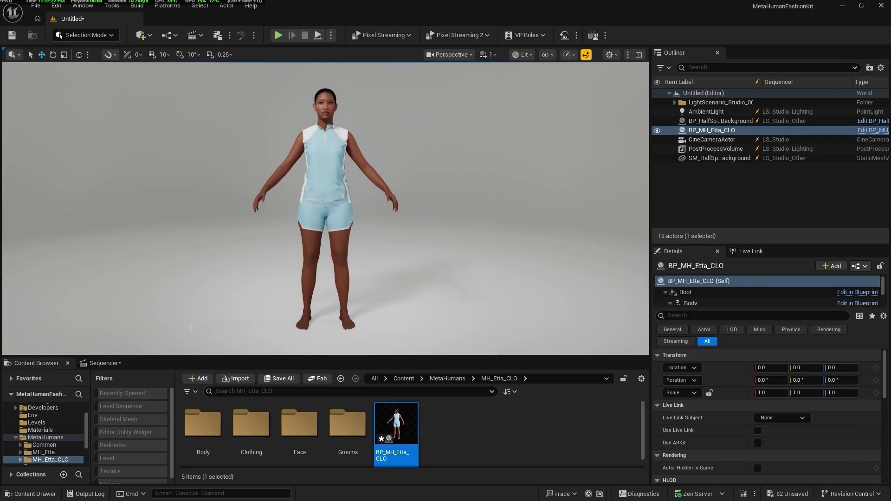
click(105, 363)
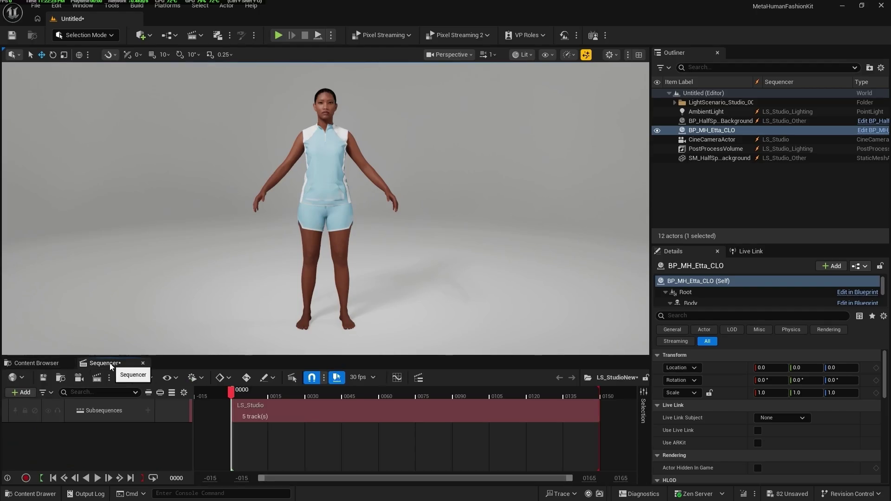
- Add BP_MH_Etta_CLO to the sequence and delete its body and face control rig tracks
click(698, 132)
drag(99, 445, 87, 435)
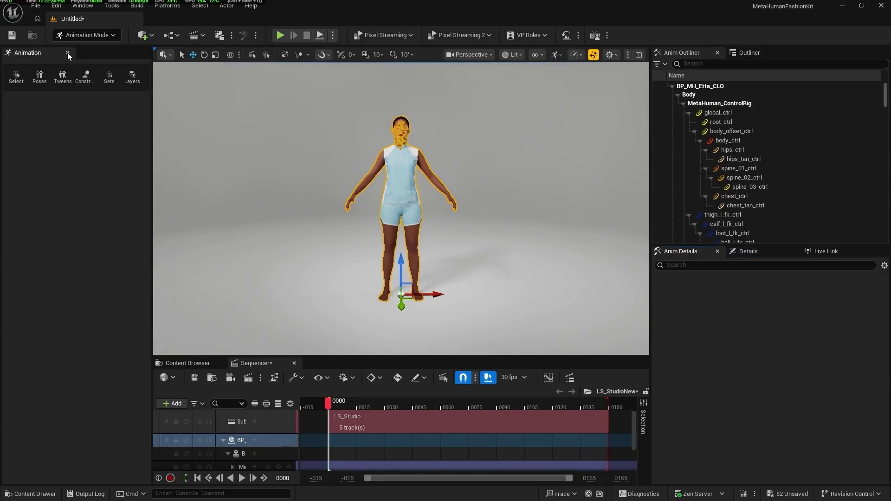
click(68, 52)
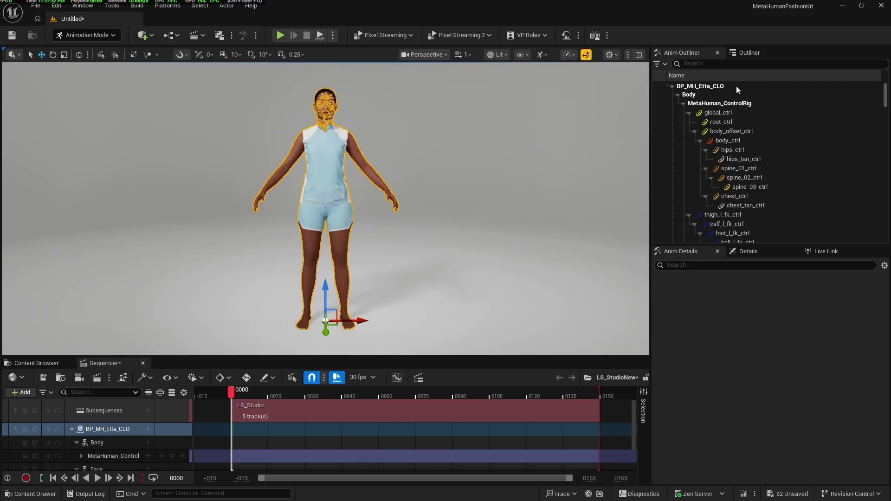
click(718, 53)
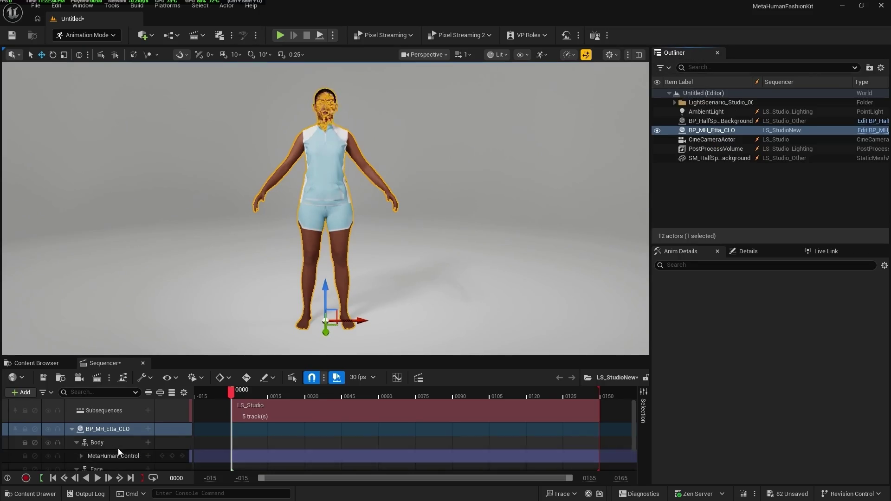
scroll(118, 448, down, 1)
click(119, 441)
ctrl+click(116, 467)
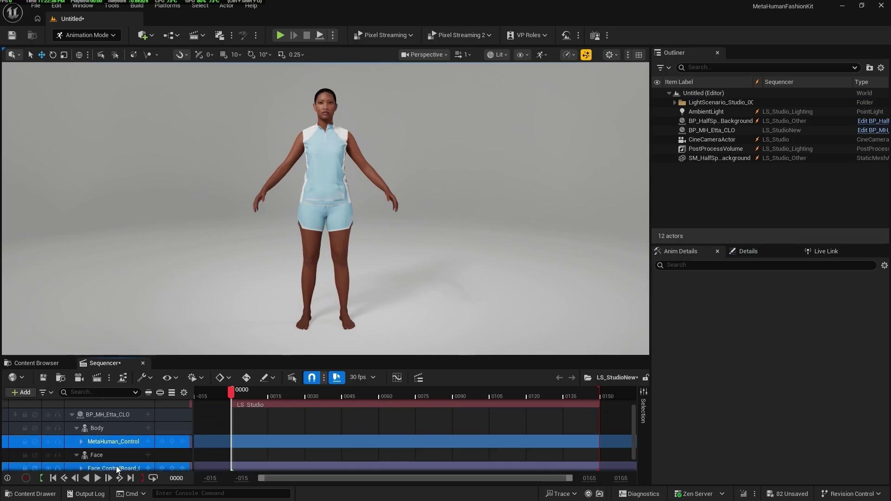
key(Delete)
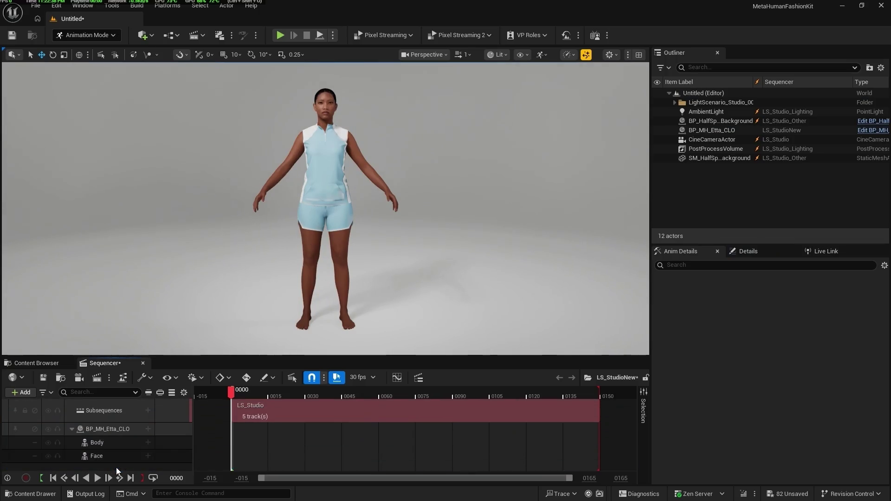
- Give the Body track Anim_Idle_Body and the Face track Anim_Idle_Face
click(114, 445)
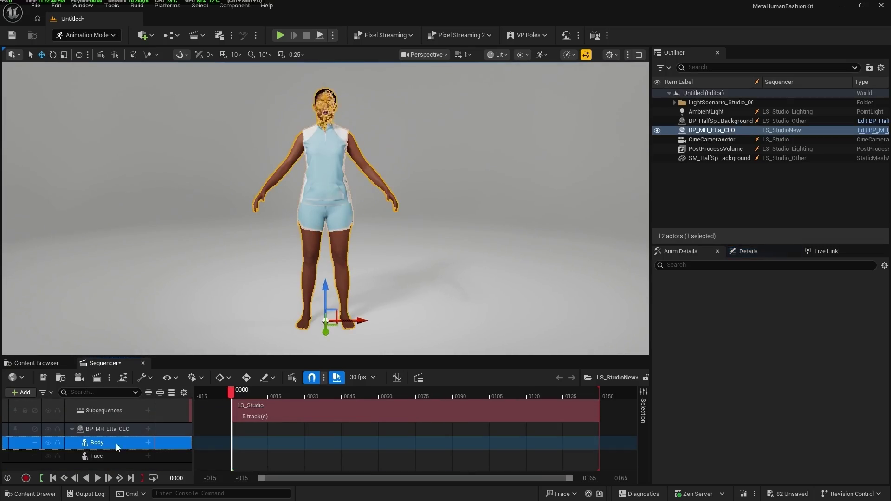
click(149, 443)
mouse_move(204, 68)
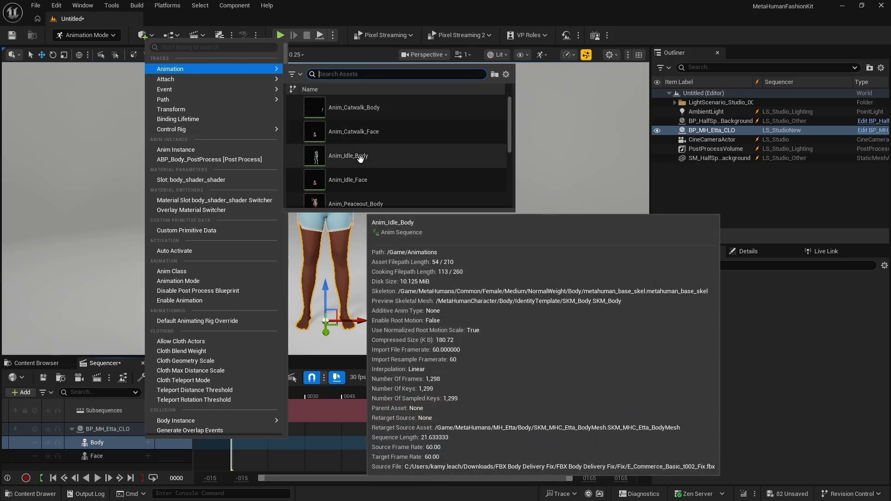
click(360, 157)
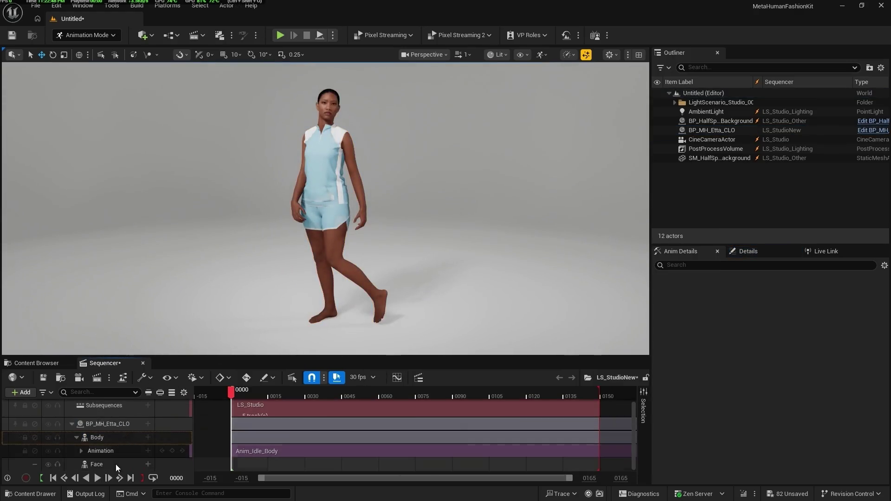
click(116, 464)
click(148, 464)
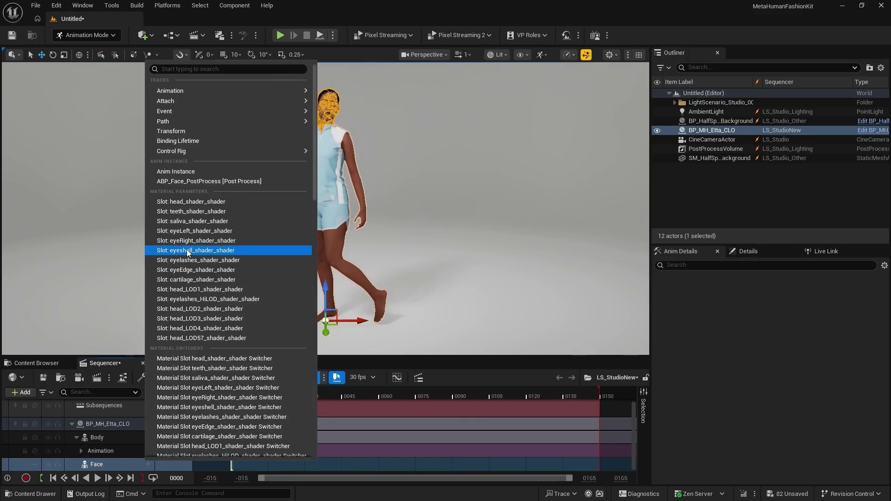
mouse_move(187, 92)
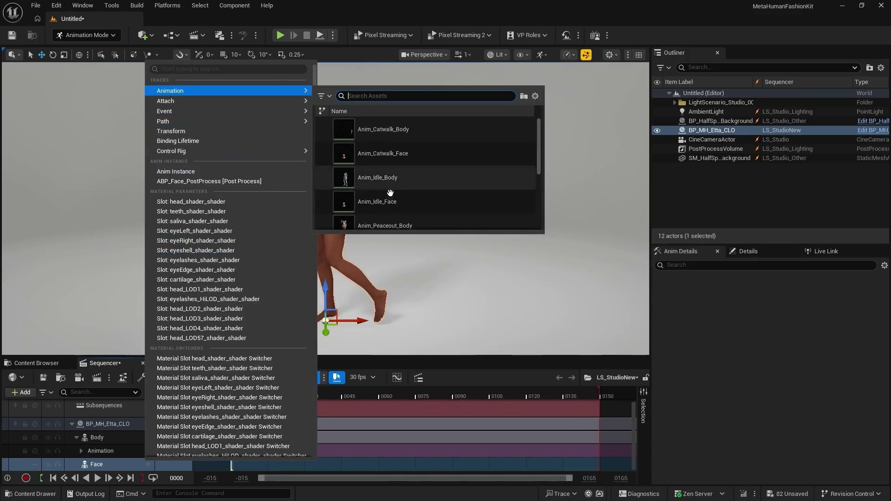
click(391, 201)
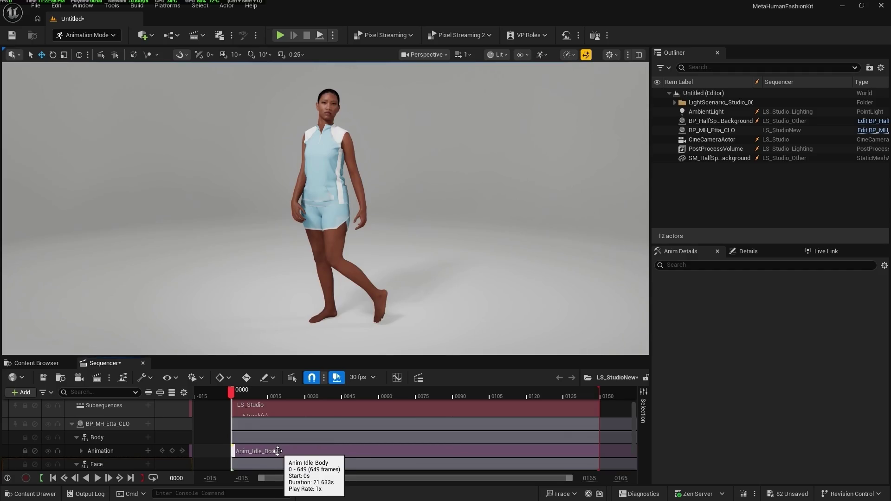
click(201, 377)
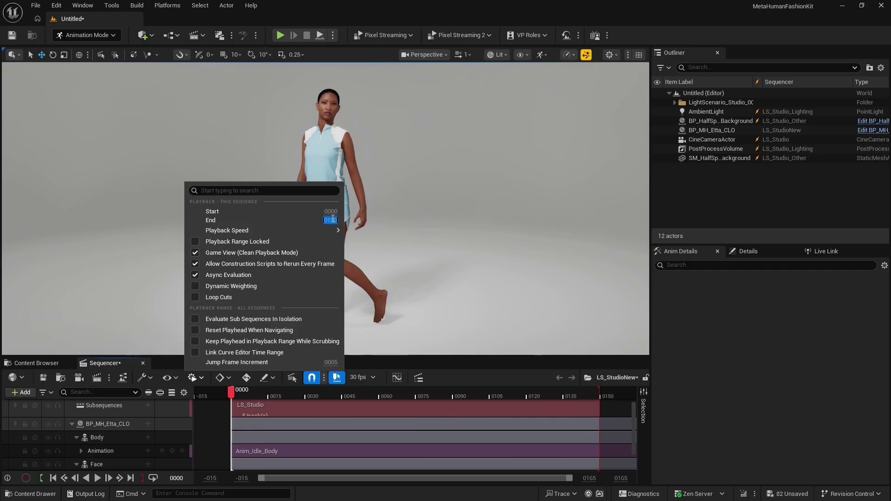
- Set the sequence end and the LS_Studio section end to frame 649, with the section looping
key(Return)
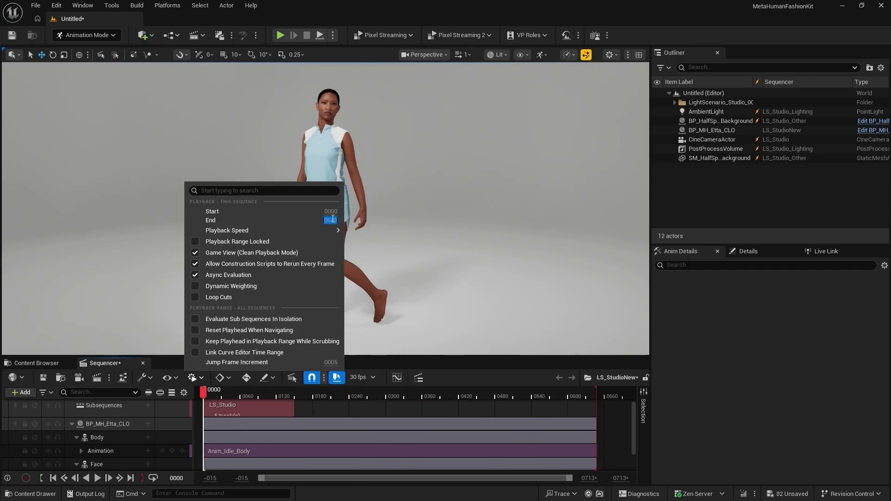
mouse_move(343, 230)
click(383, 366)
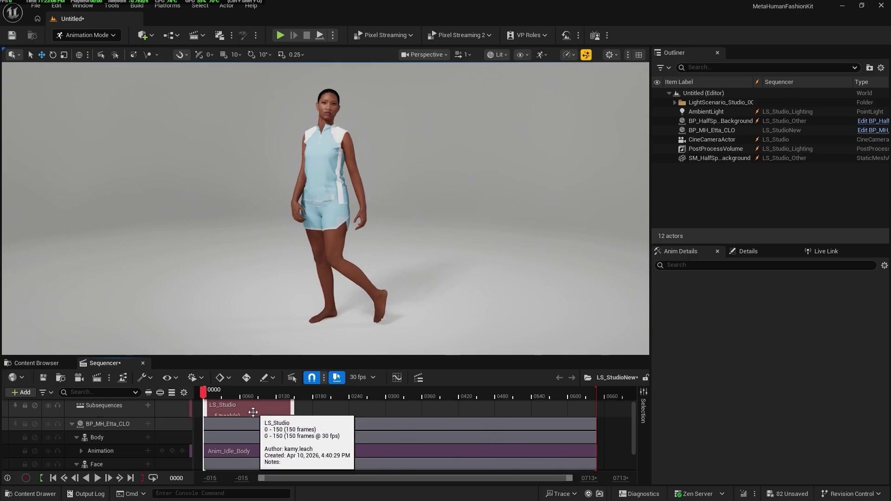
click(224, 412)
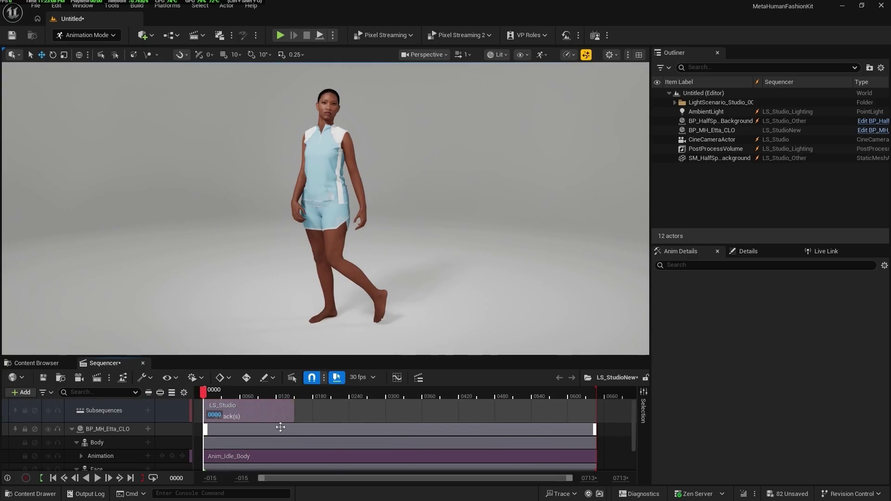
right_click(258, 411)
mouse_move(304, 135)
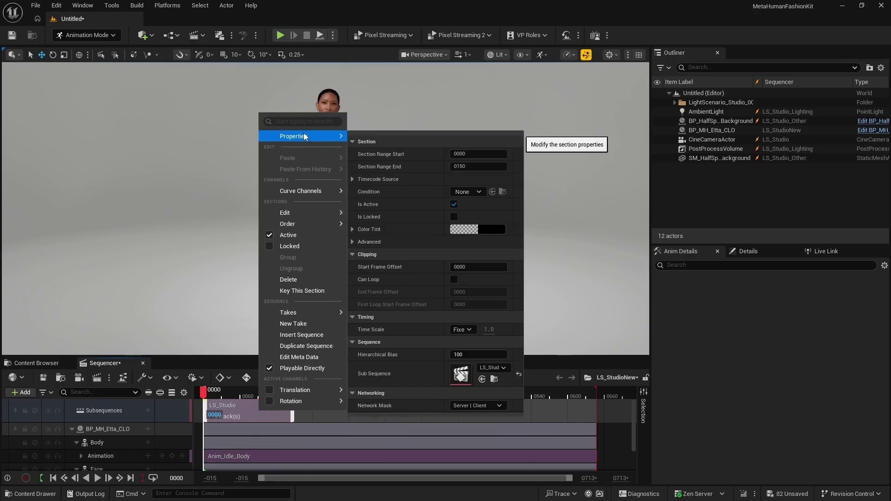
click(482, 166)
text(0649)
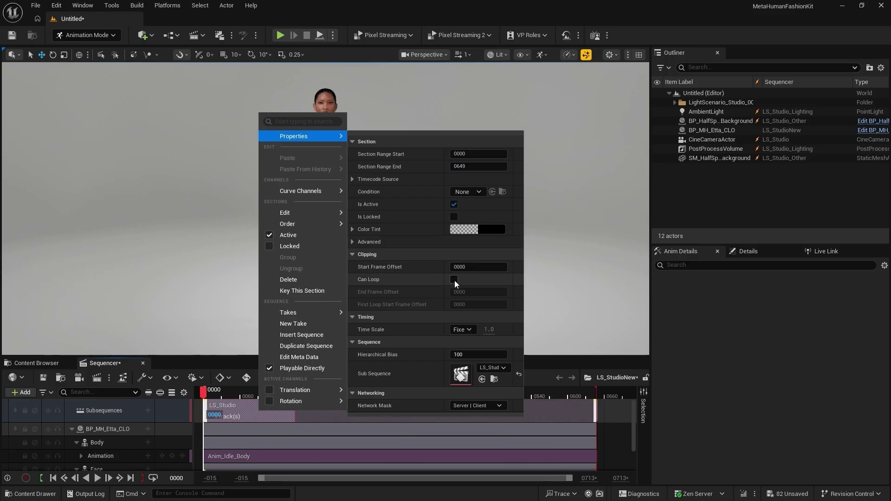
click(454, 281)
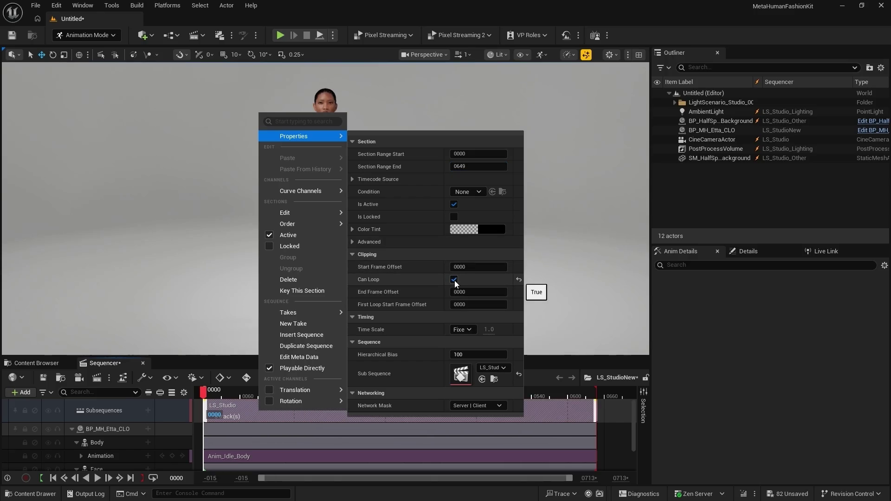
click(539, 366)
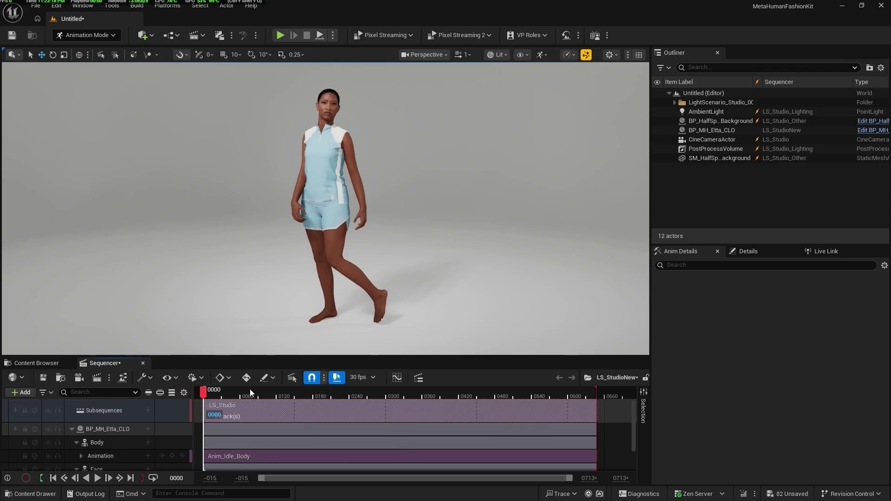
- Play and pause the sequence to preview the idle animation, then add a new cine camera cut
click(96, 478)
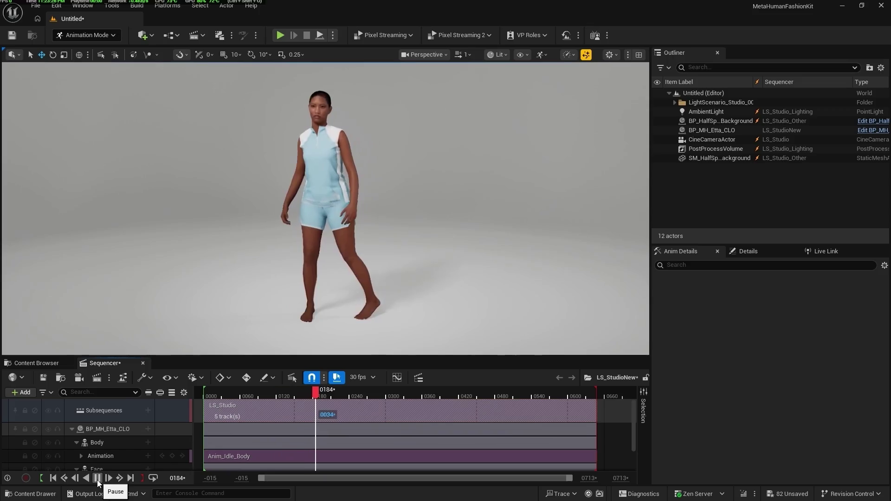
click(98, 477)
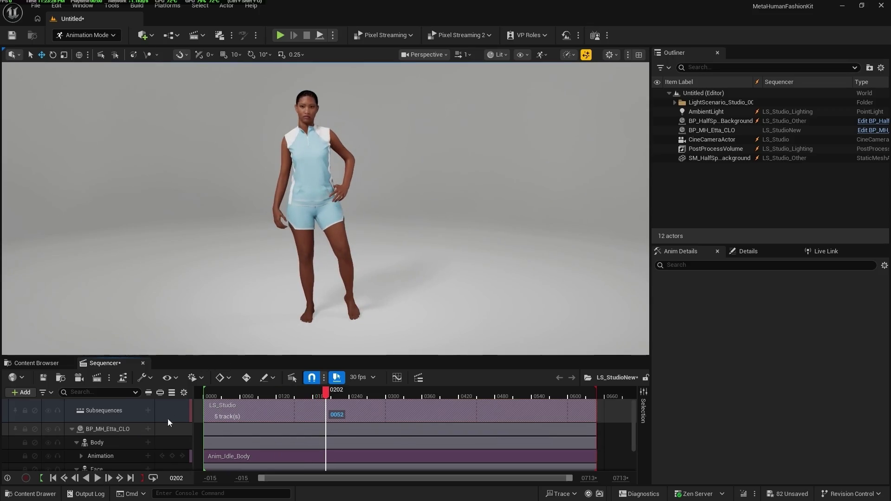
click(78, 380)
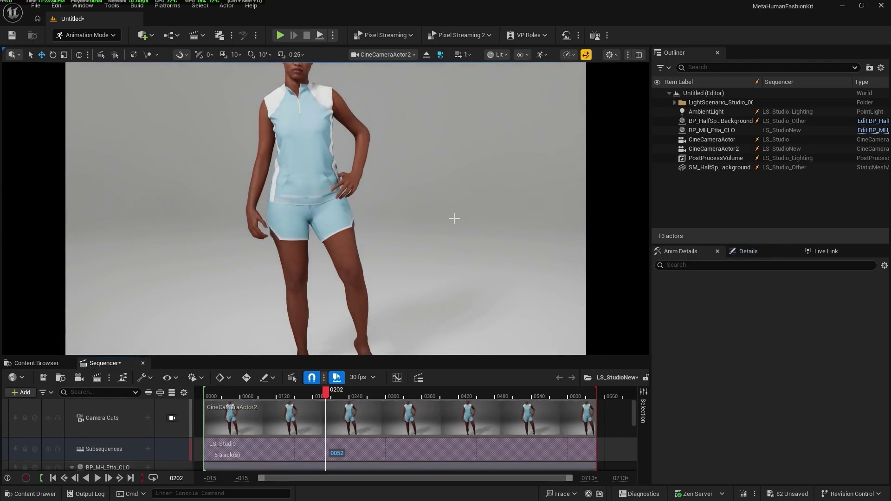
- Set CineCameraActor2's Focus Method to Disable to turn off depth of field
scroll(325, 209, down, 5)
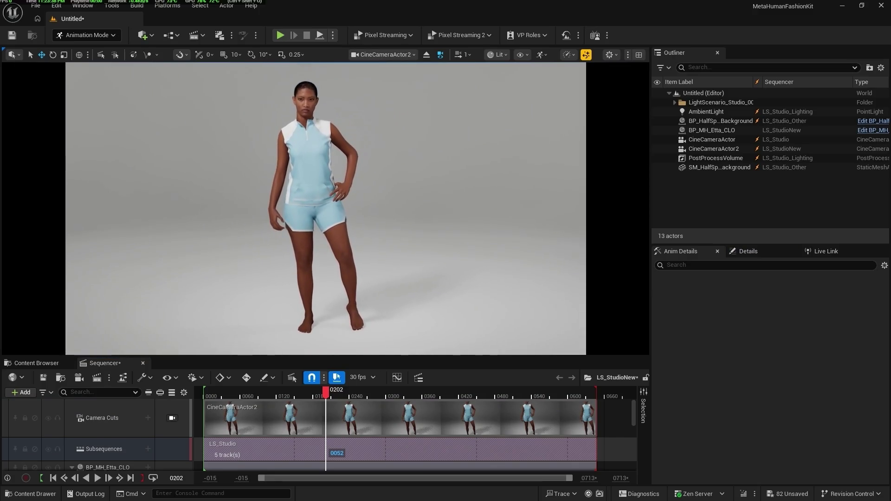
click(745, 251)
click(721, 147)
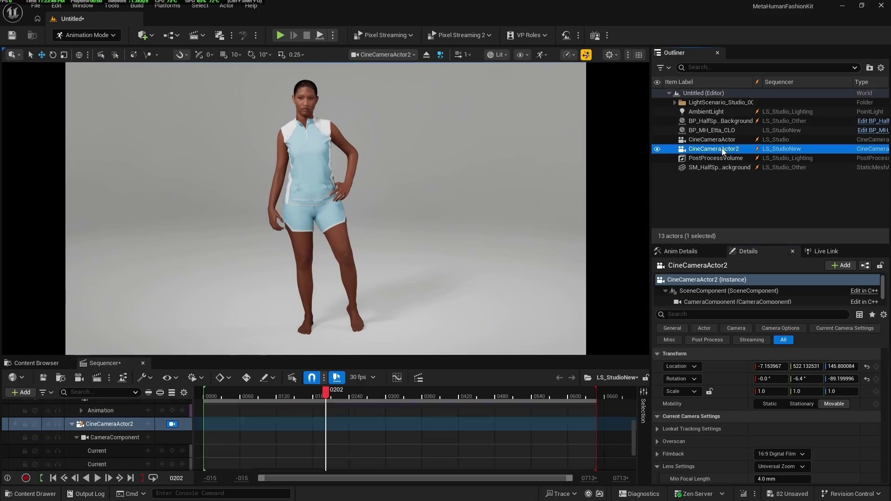
click(708, 316)
text(f)
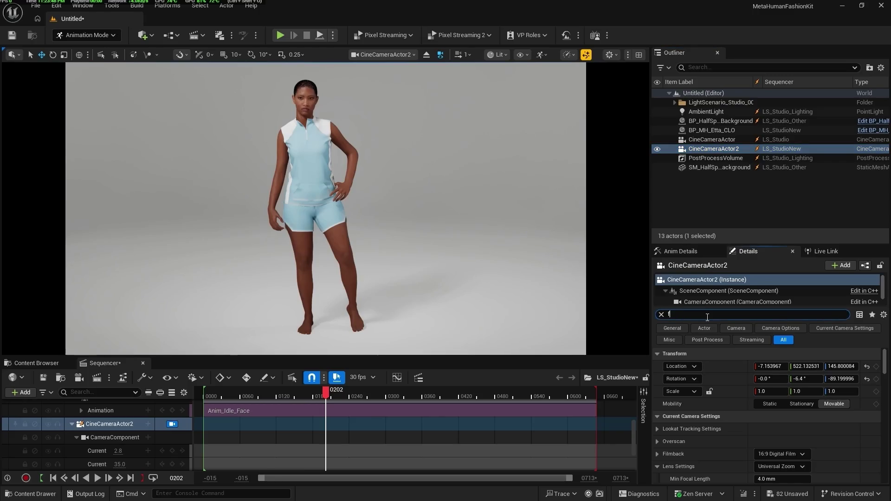
text(ocu)
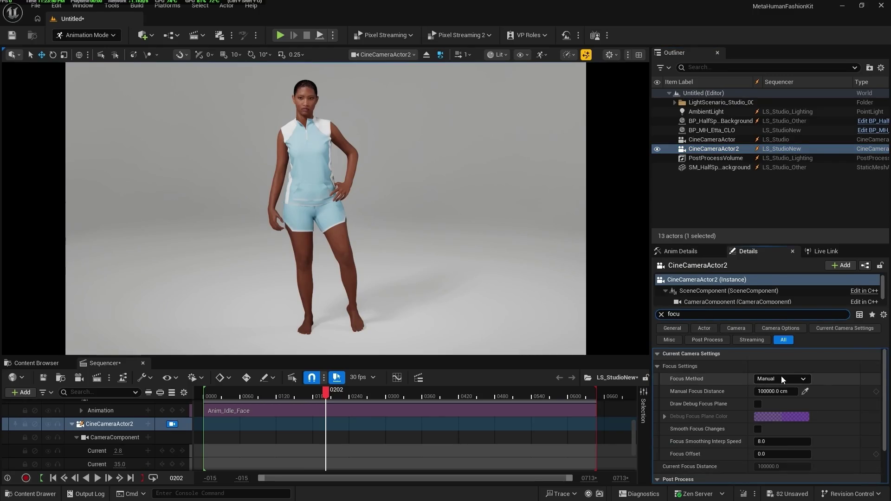
click(781, 379)
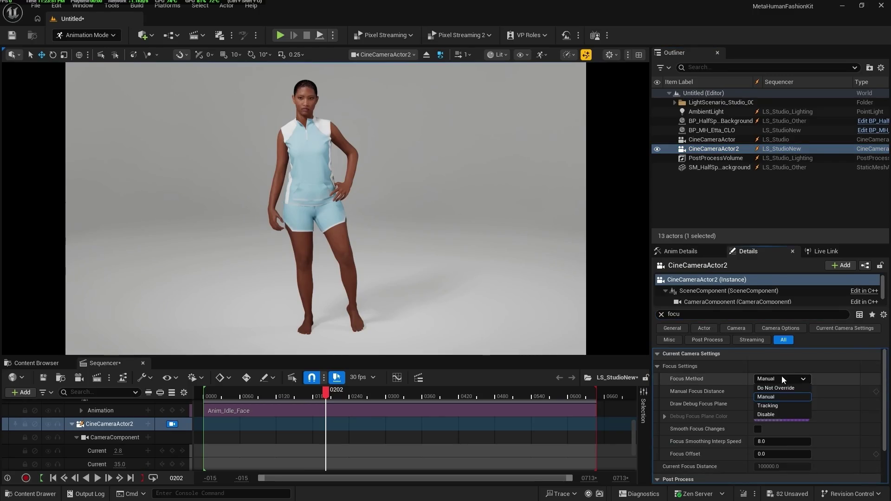
click(773, 414)
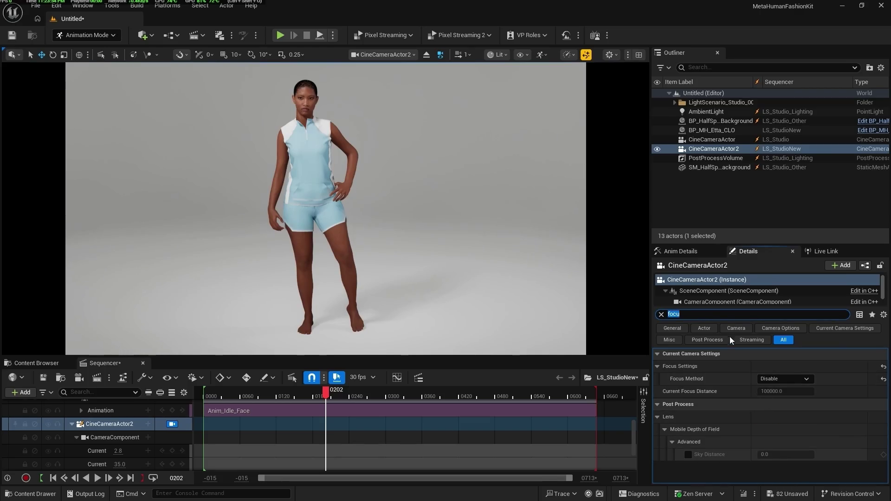
- Lock the view to CineCameraActor2 via camera cuts, then play and pause the sequence
scroll(237, 426, up, 5)
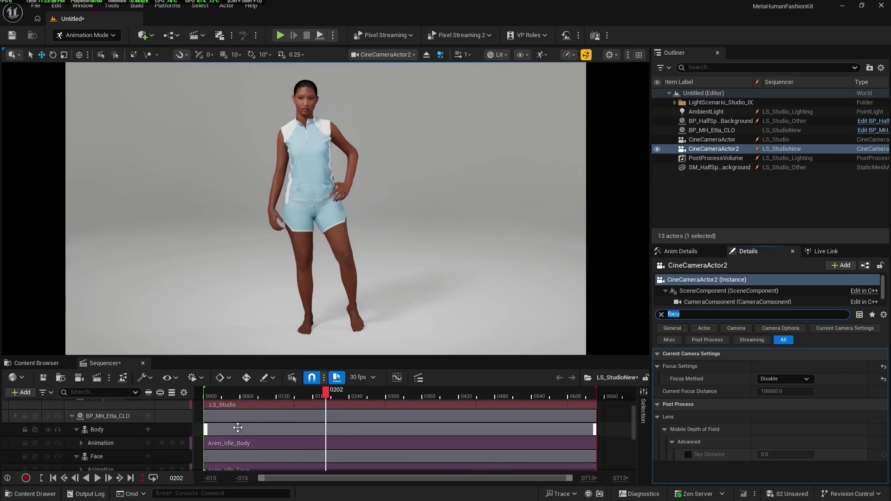
scroll(237, 426, up, 2)
click(173, 418)
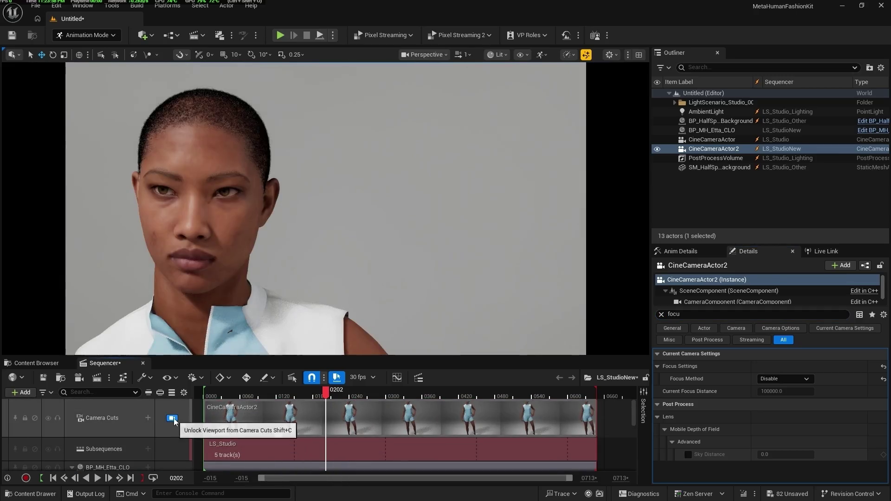
scroll(159, 431, down, 5)
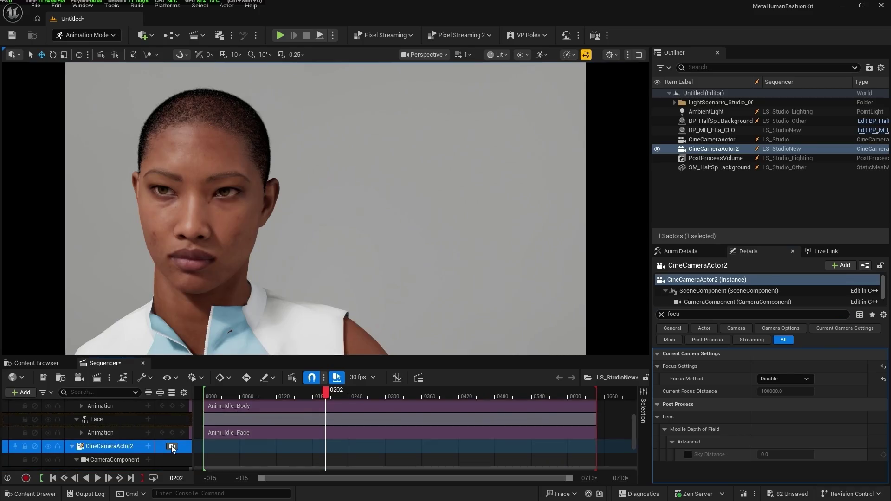
click(172, 447)
double_click(130, 444)
scroll(144, 435, up, 1)
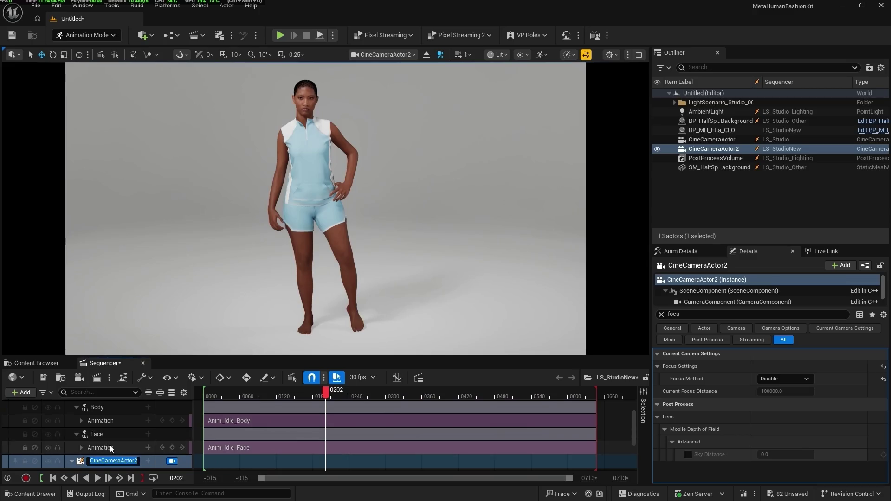
click(111, 447)
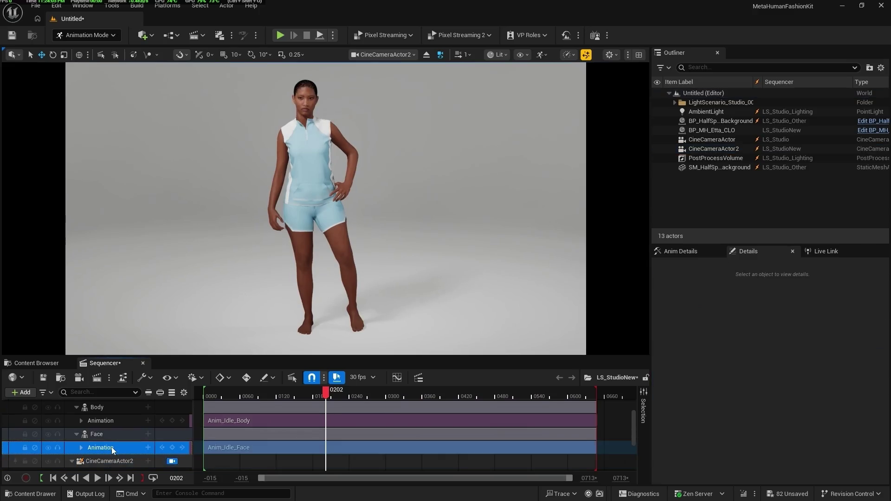
click(97, 478)
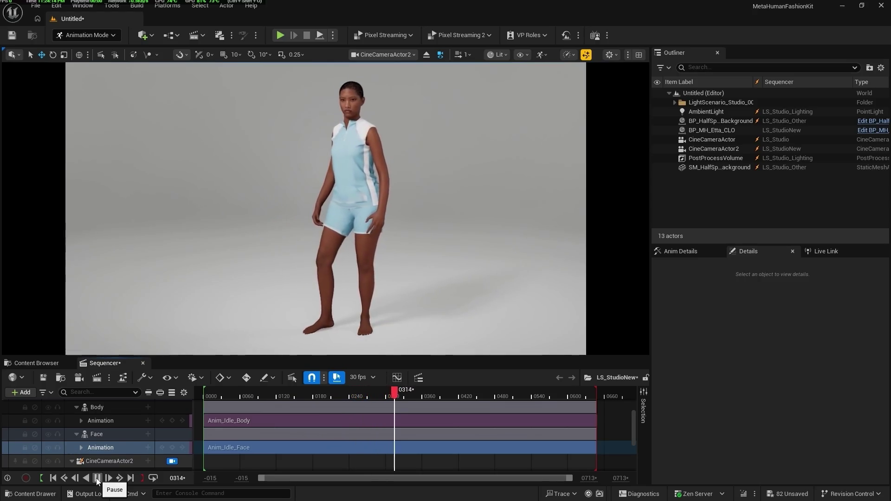
click(97, 478)
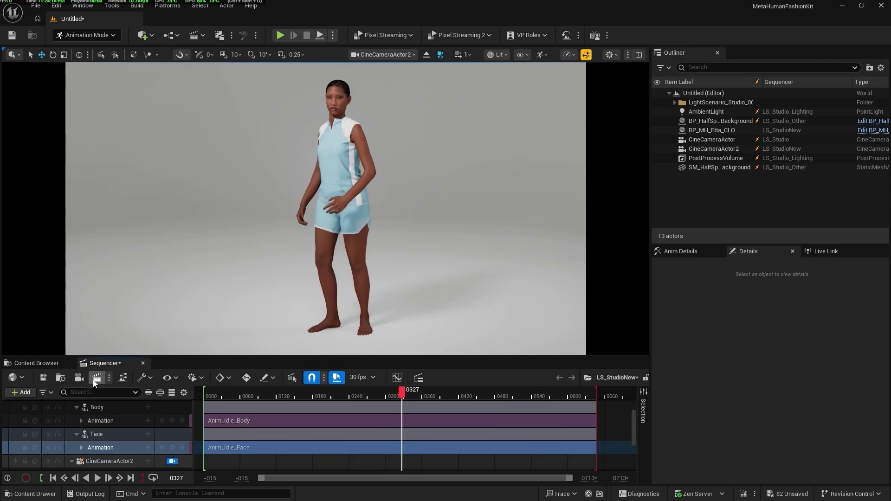
- Switch the LS_StudioNew render job to a Movie Render Graph using MRG_Runway_MP4, then close the queue
click(96, 378)
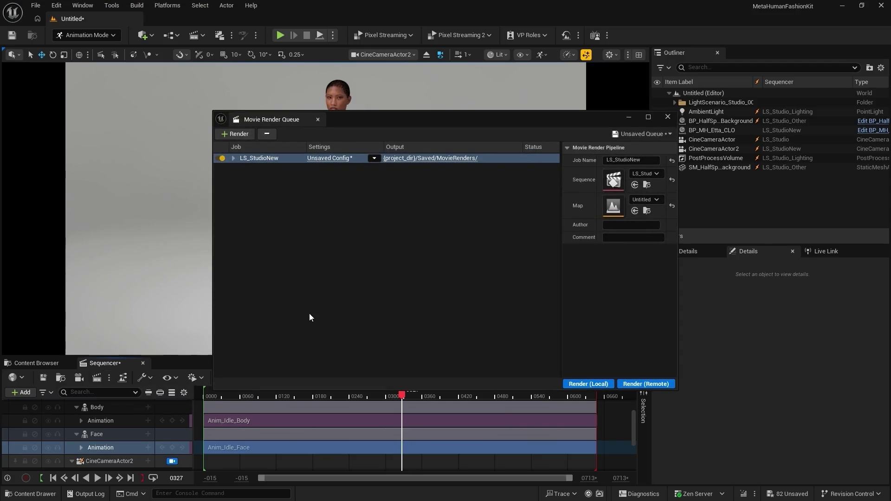
click(375, 159)
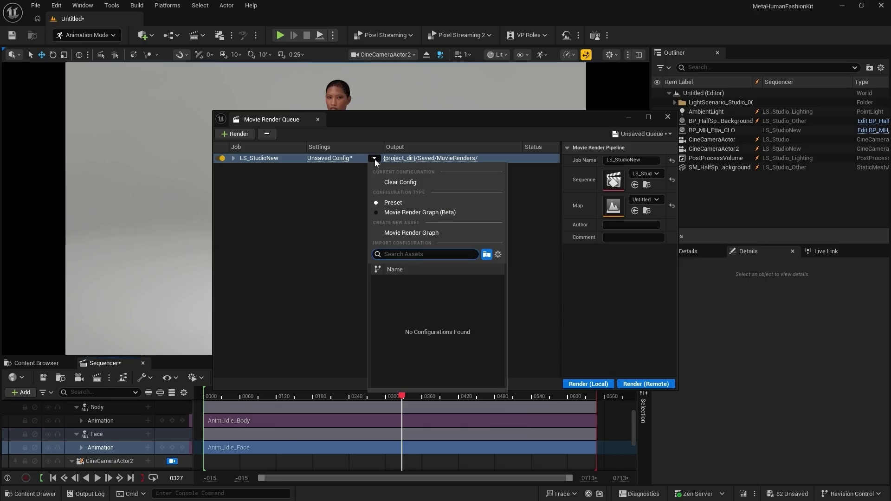
click(411, 212)
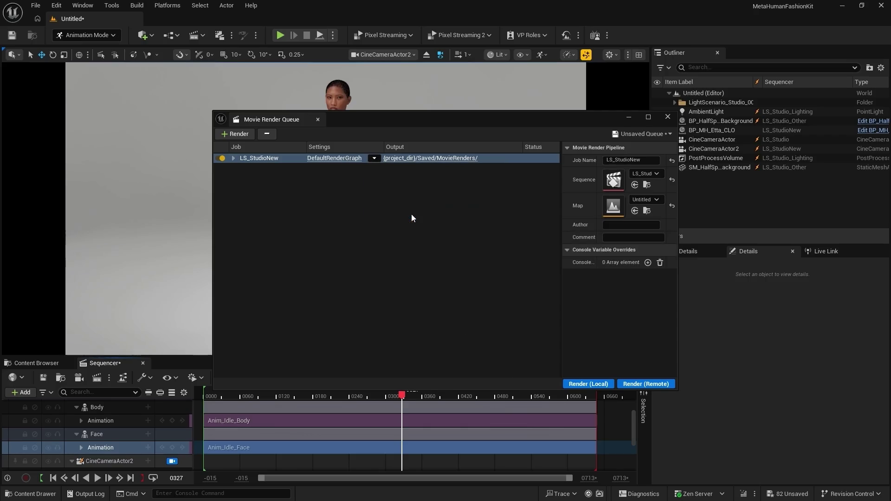
click(374, 158)
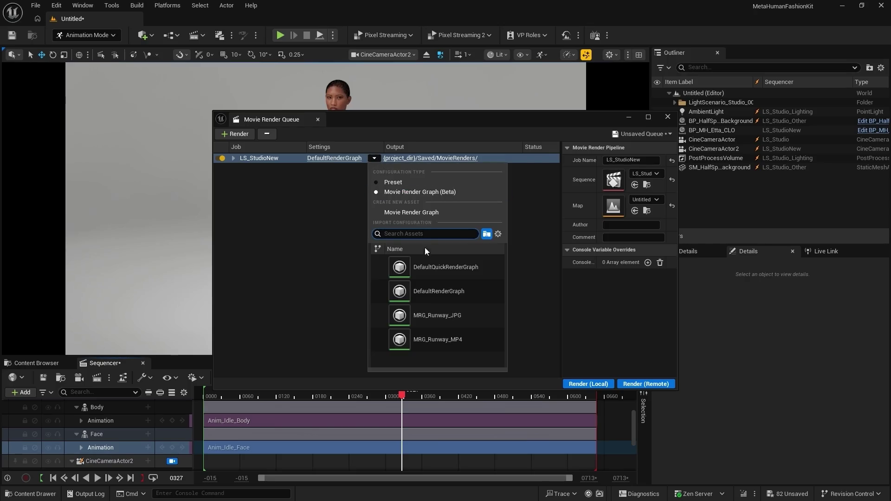
click(469, 338)
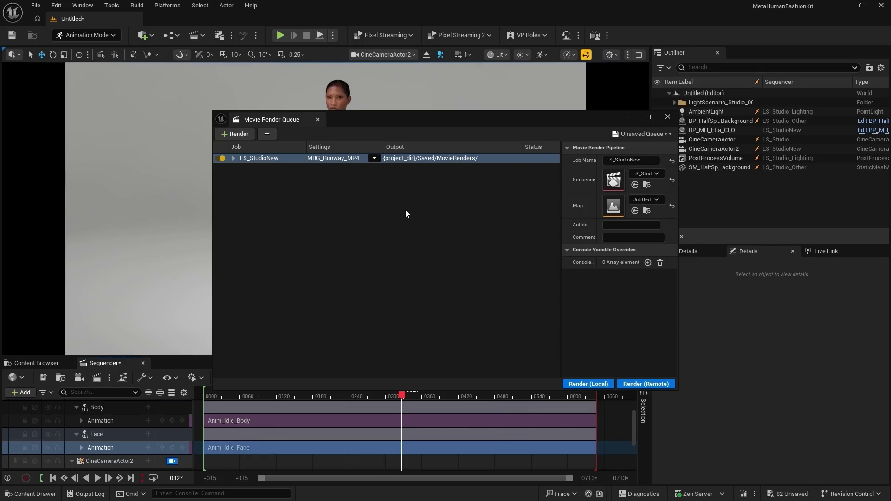
click(668, 119)
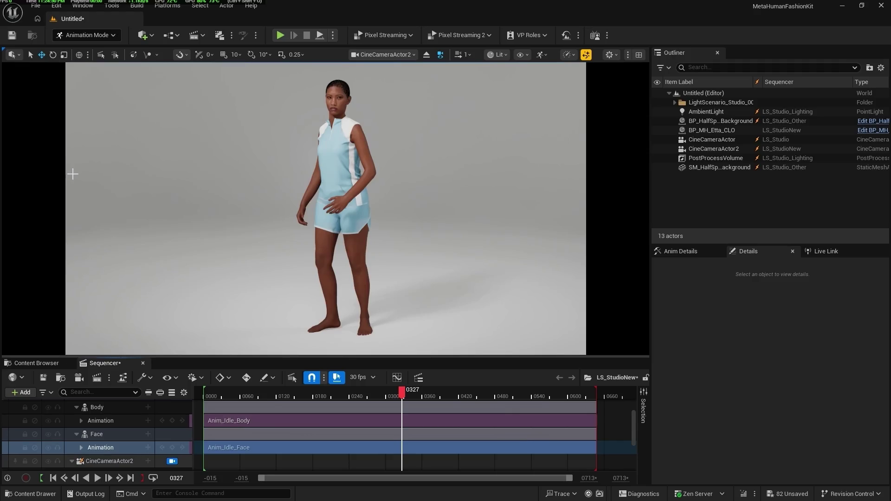
- Delete Etta's body and face animation tracks so she returns to A-pose
click(106, 421)
ctrl+click(121, 448)
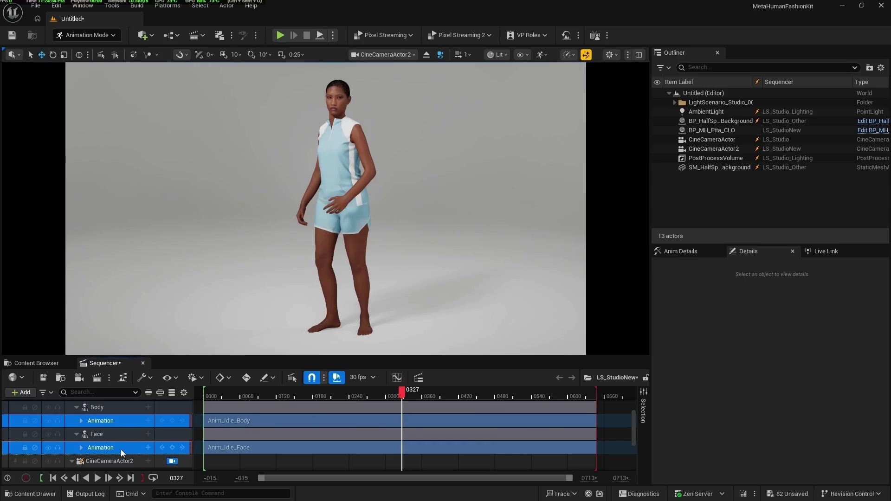
key(Delete)
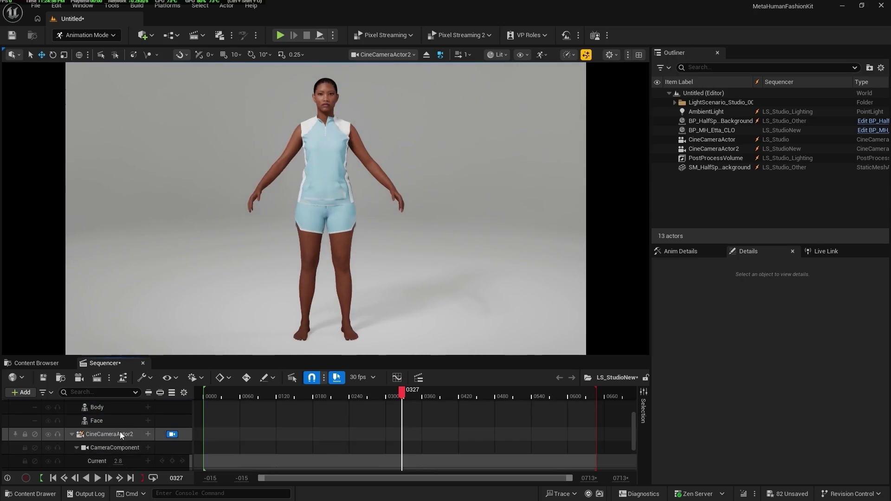
- Unlock the CineCameraActor2 view and move the viewport close to frame her head and shoulders
click(168, 435)
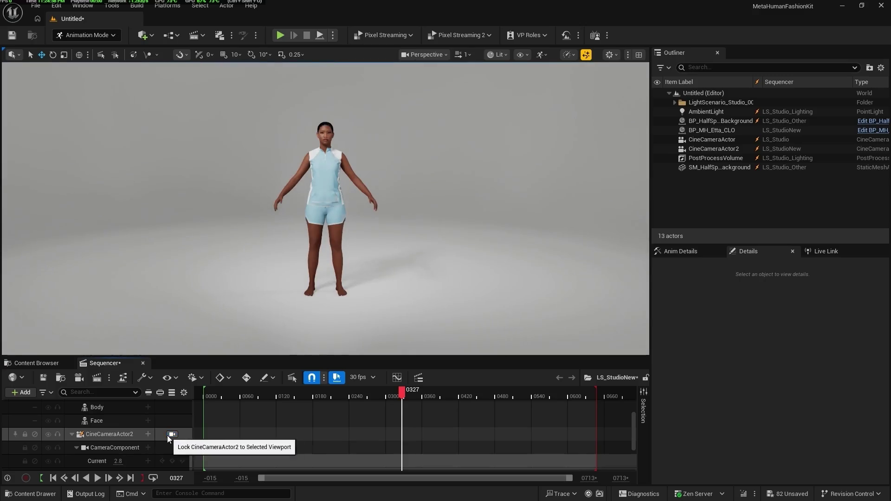
scroll(337, 112, up, 3)
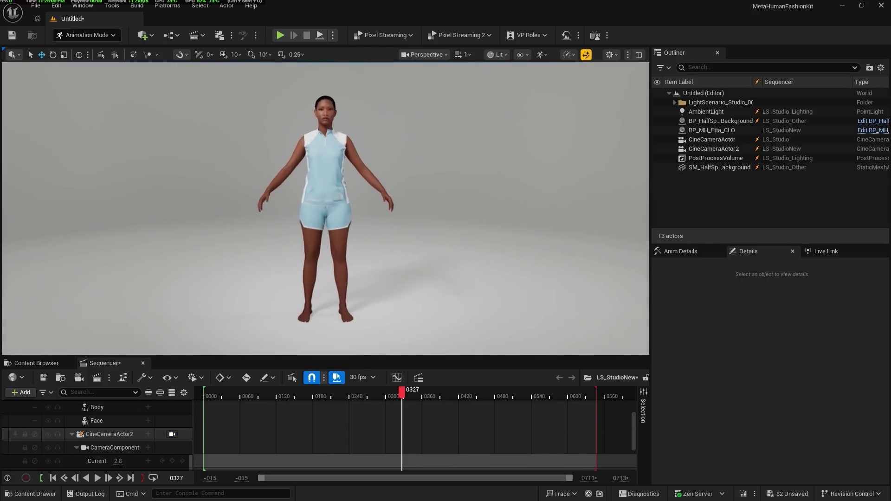
scroll(325, 209, up, 3)
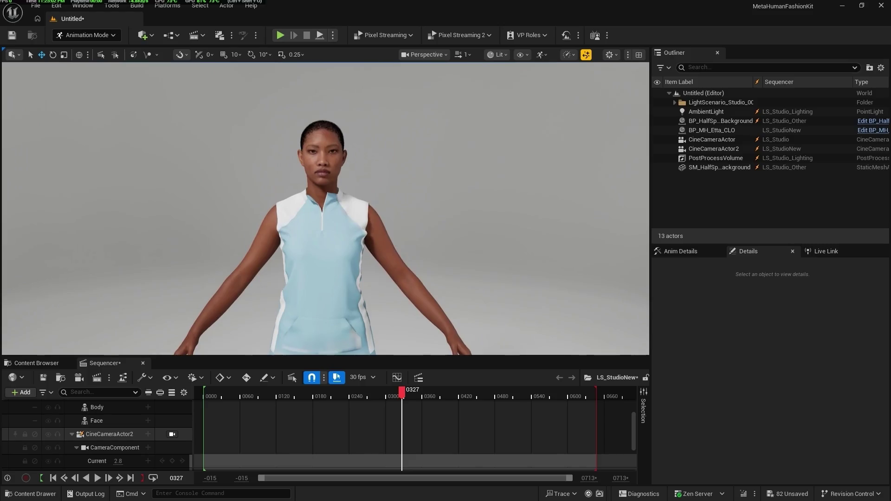
scroll(380, 128, up, 3)
scroll(325, 209, down, 2)
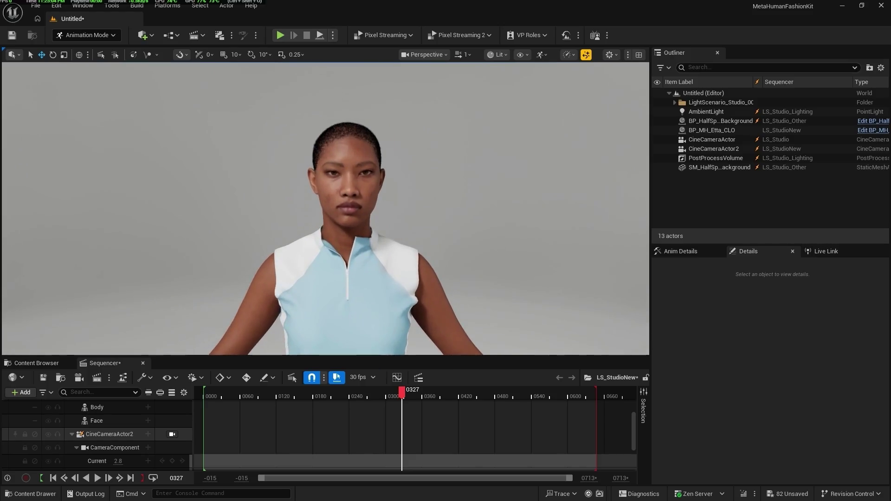
scroll(384, 125, up, 2)
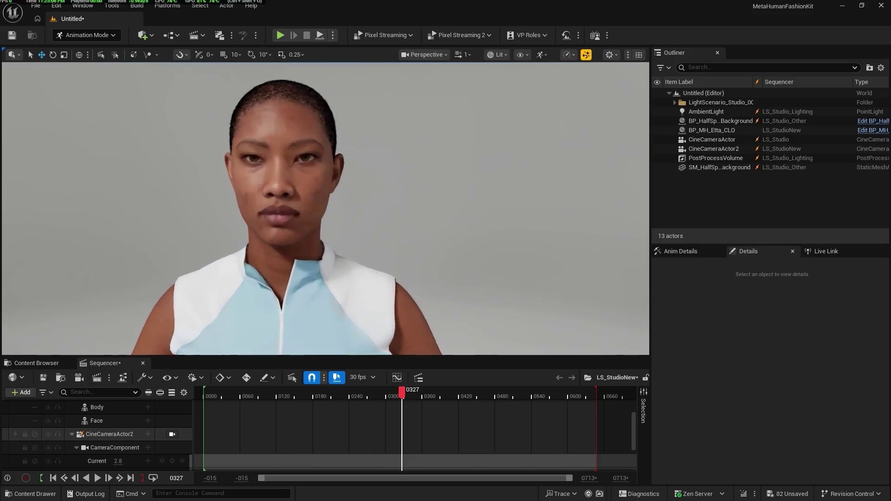
scroll(384, 125, up, 2)
drag(400, 130, 405, 132)
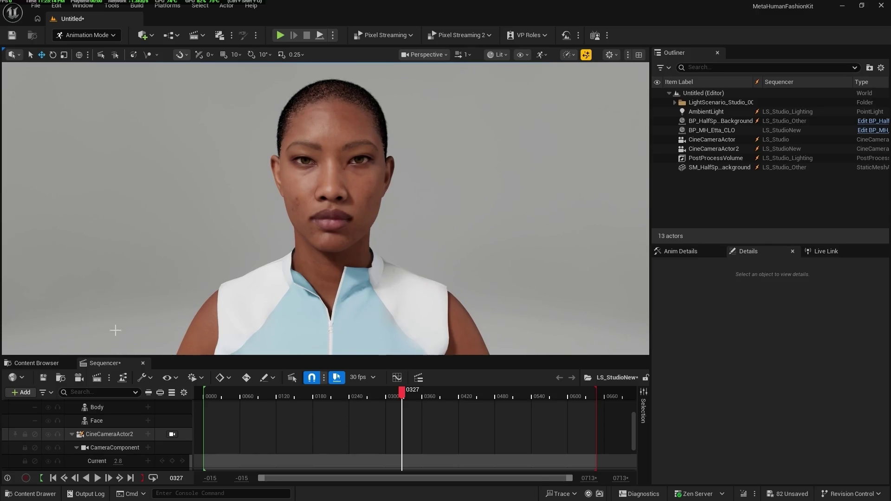
- Create CineCameraActor3 from the current view, pull back to her shoulders, and set Focus Method to Disable
click(79, 377)
drag(430, 249, 429, 270)
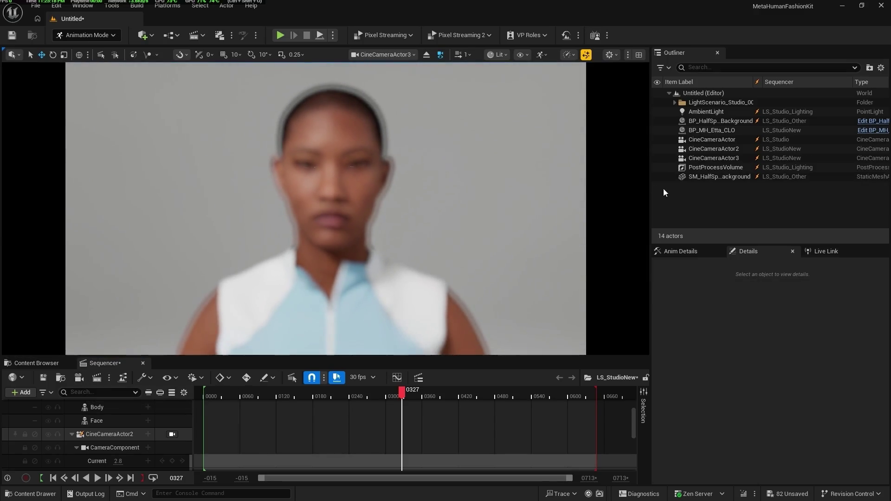
click(734, 158)
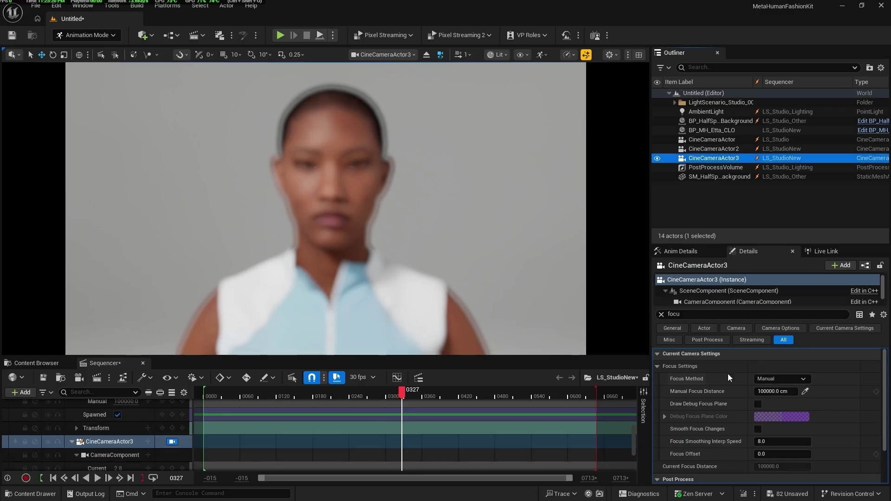
click(783, 380)
click(764, 415)
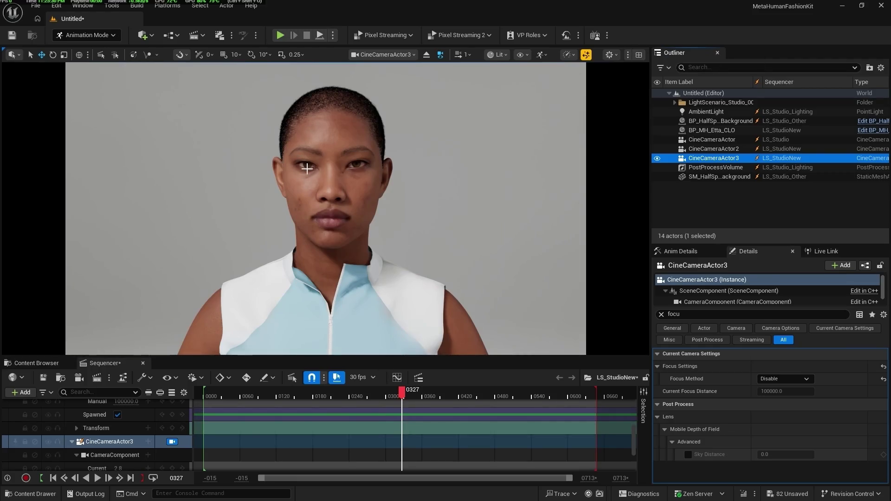
click(638, 54)
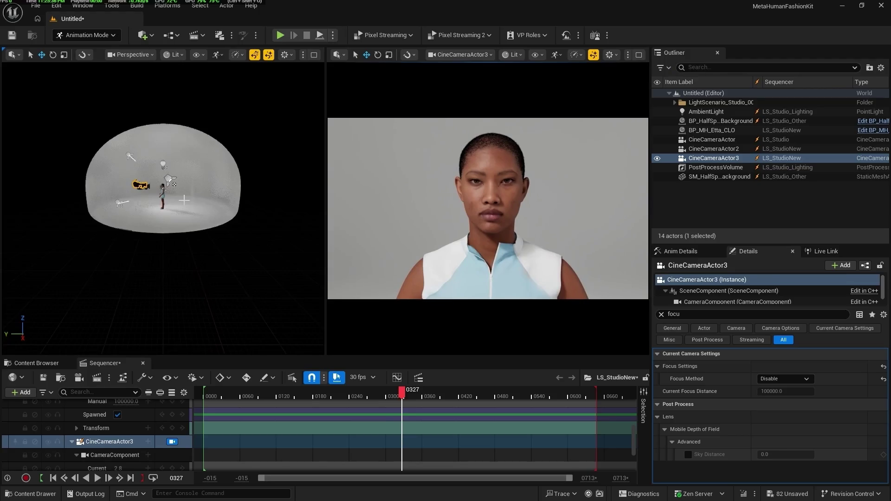
- Frame Etta in the viewport and add a Spot Light from the Lights menu
click(164, 199)
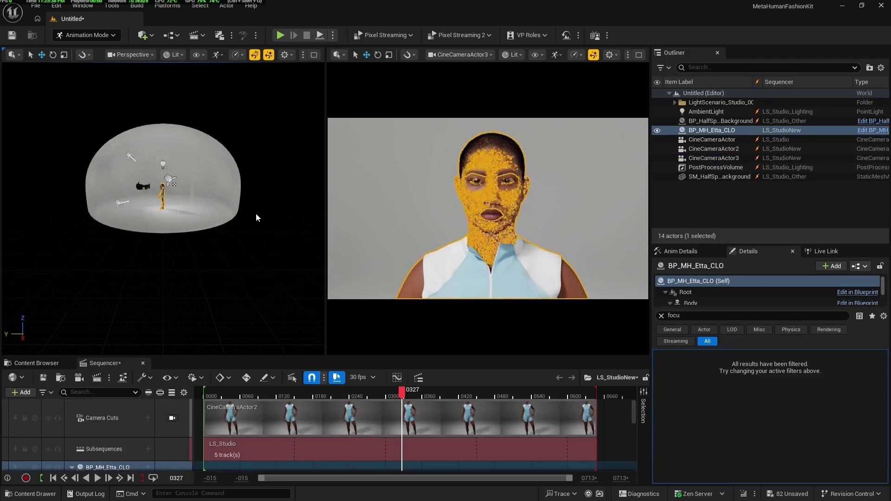
key(f)
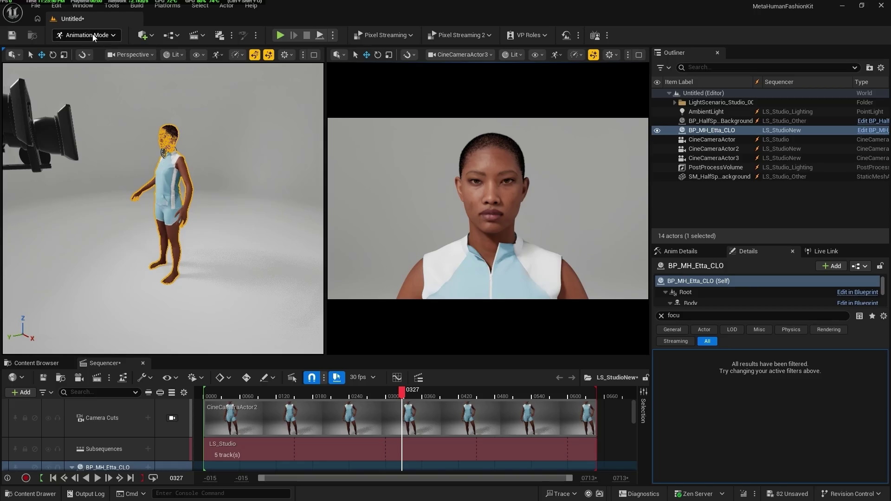
click(150, 36)
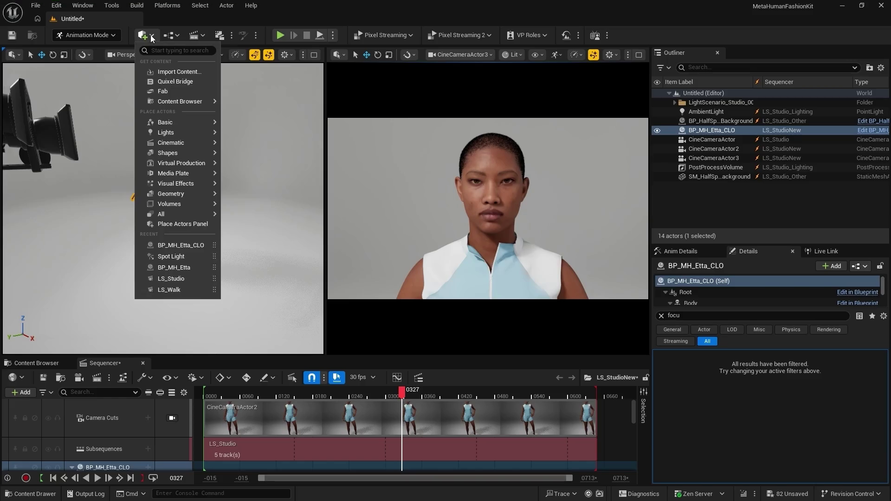
mouse_move(166, 124)
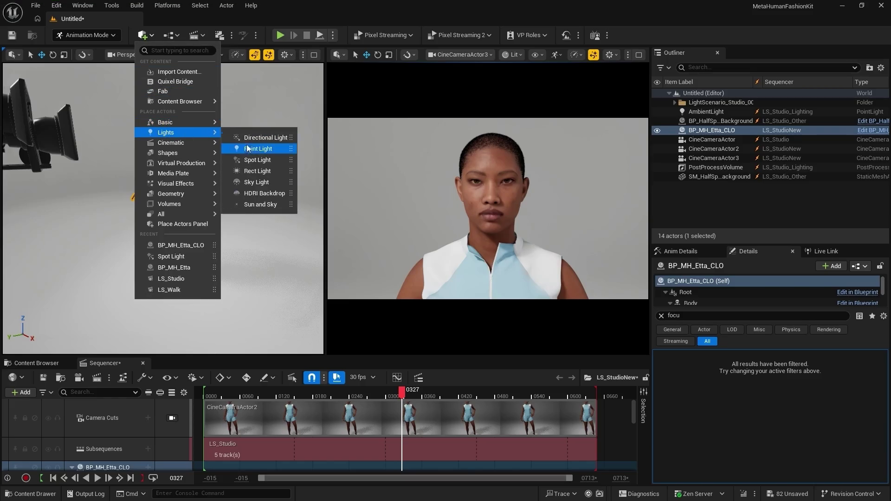
click(253, 160)
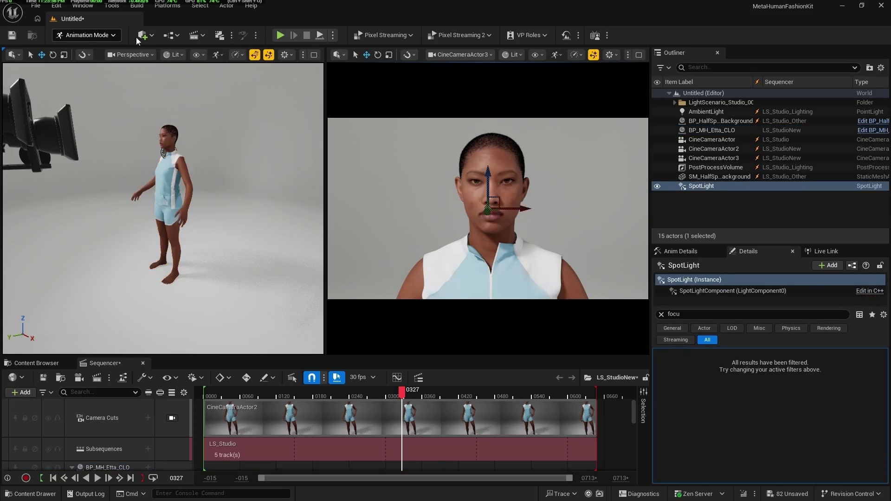
- Select the SpotLight, clear the Details filter, and reset its Location to 0,0,0
click(152, 35)
mouse_move(192, 134)
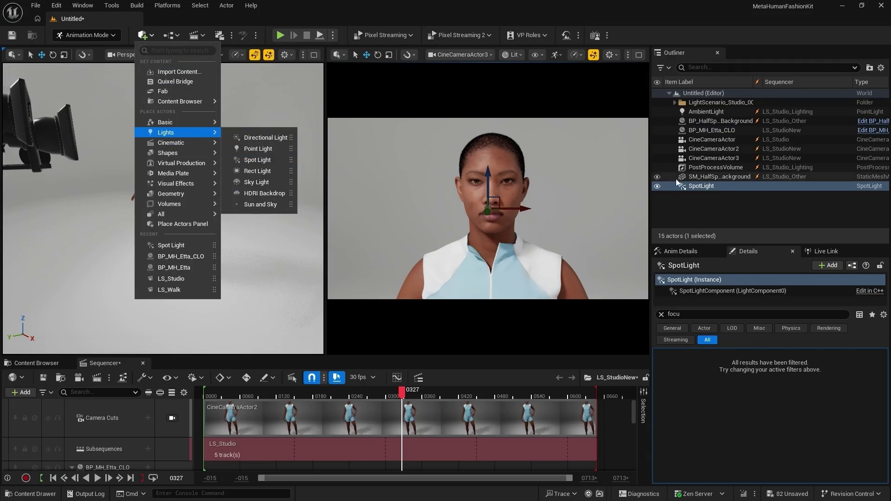
click(701, 186)
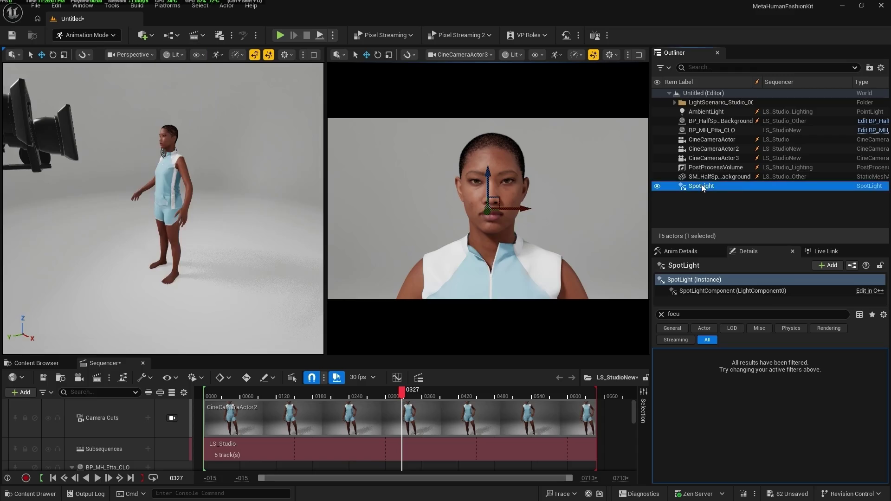
click(661, 314)
click(866, 366)
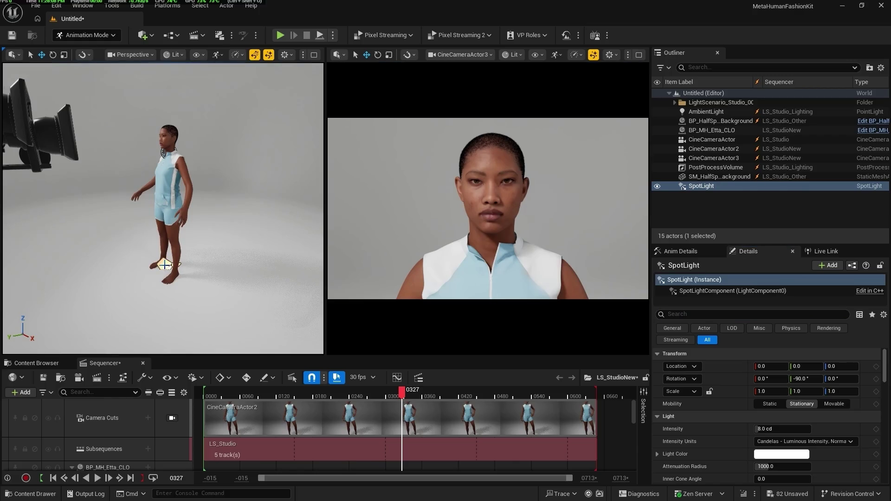
- Pilot the SpotLight to about (-59, 167, 174), tilted -13° down at Etta, then maximize the CineCameraActor3 view
key(ctrl+shift+p)
mouse_move(181, 215)
mouse_down()
mouse_move(186, 199)
mouse_move(195, 260)
mouse_move(218, 273)
mouse_move(179, 234)
mouse_move(195, 208)
mouse_move(197, 174)
mouse_up()
mouse_move(244, 145)
mouse_down()
mouse_move(244, 154)
mouse_move(244, 134)
mouse_move(257, 163)
mouse_up()
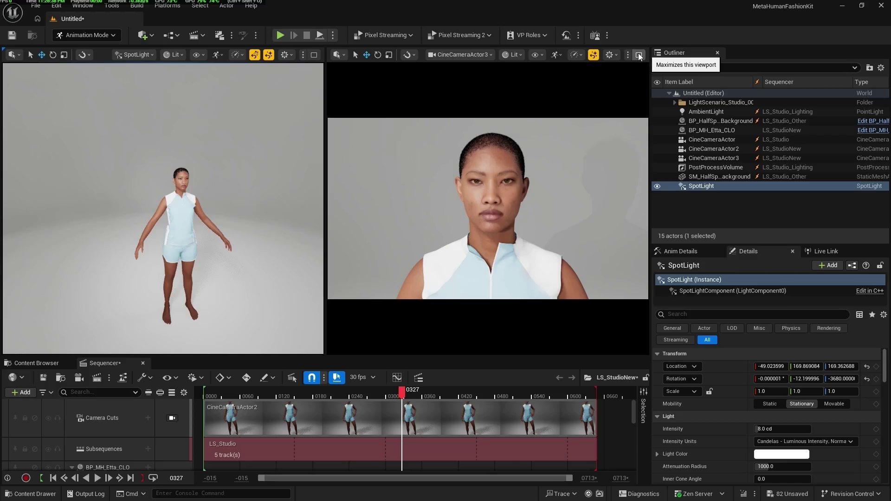
drag(213, 192, 213, 192)
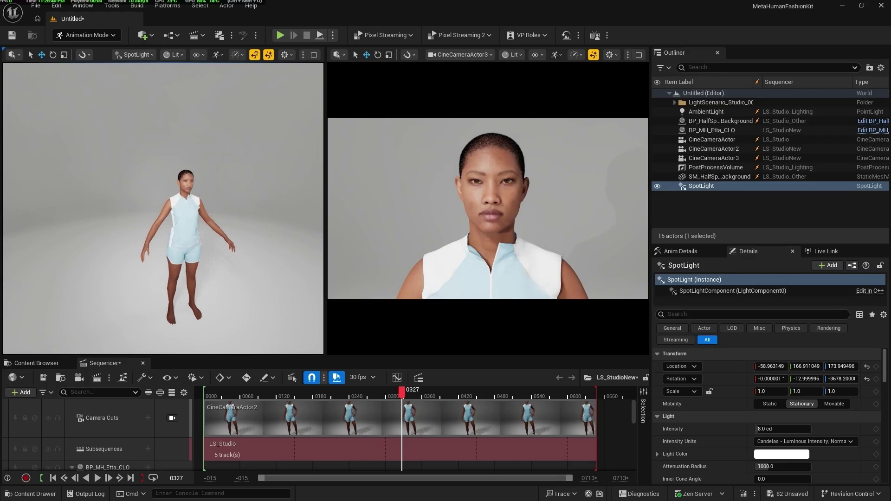
click(641, 56)
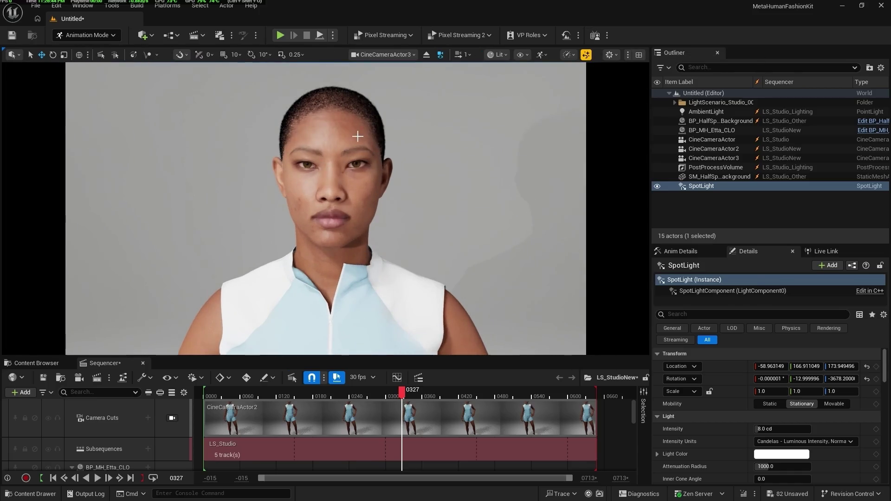
- Set the SpotLight intensity to 2 cd and its Source Radius to 35
click(777, 430)
text(2)
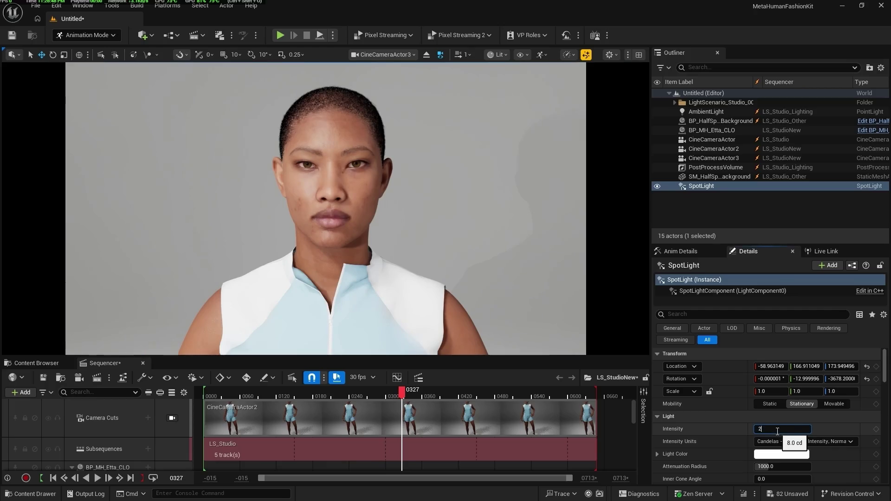
key(Return)
scroll(723, 453, down, 3)
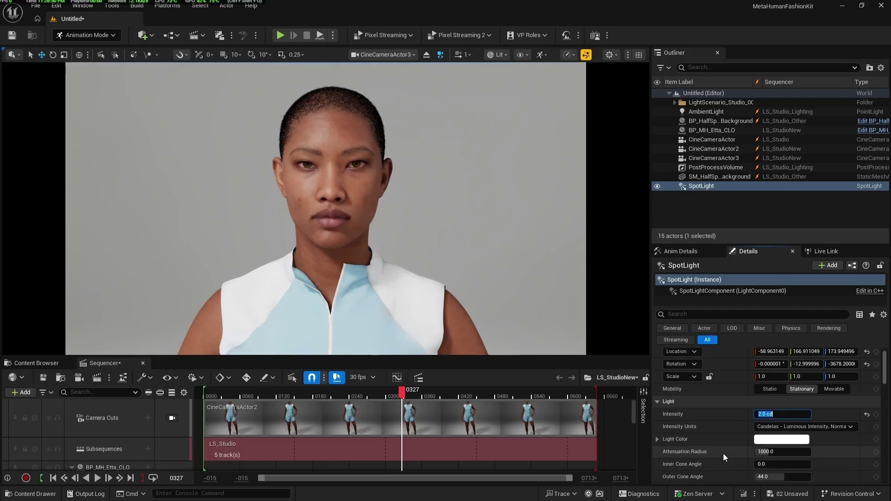
scroll(737, 453, down, 1)
click(769, 446)
text(35)
key(Return)
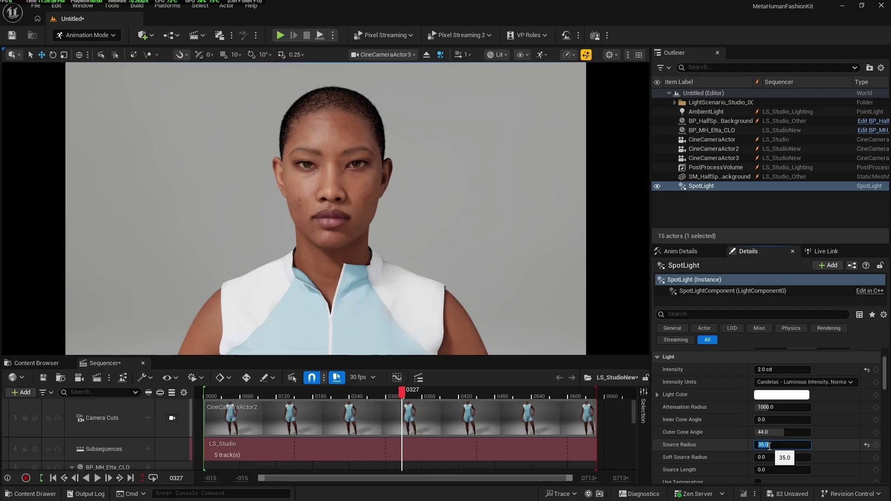
- Raise the intensity to 2.5 cd and toggle the light off and on to compare
click(784, 368)
text(2.5)
key(Return)
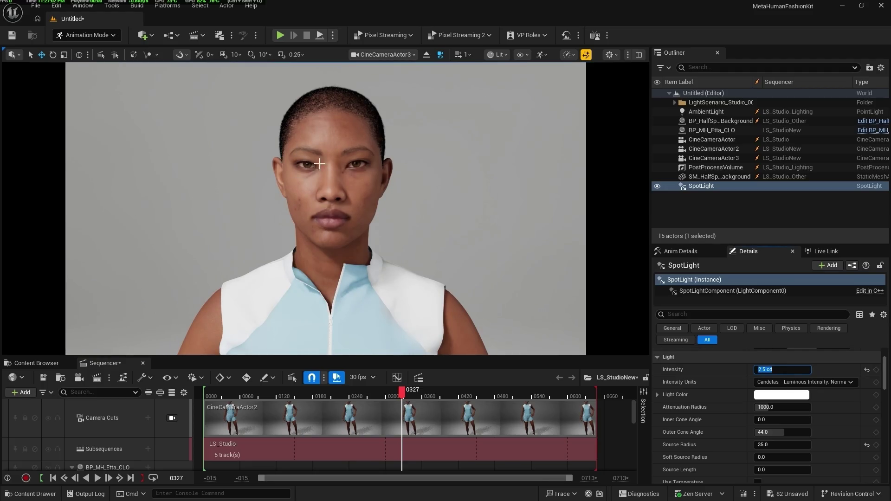
click(657, 186)
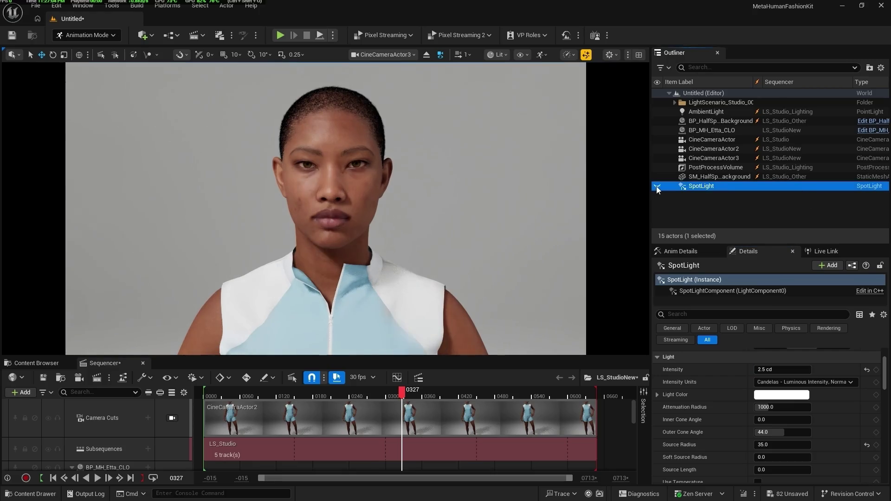
click(657, 186)
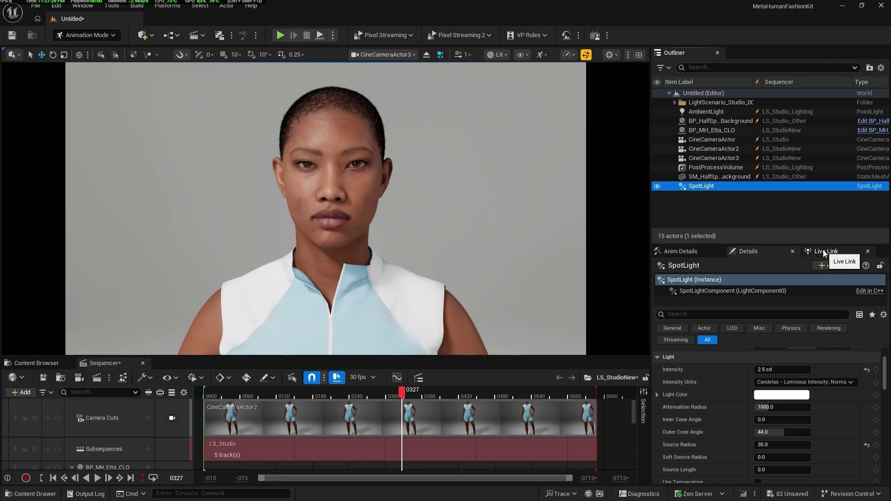
scroll(743, 382, up, 3)
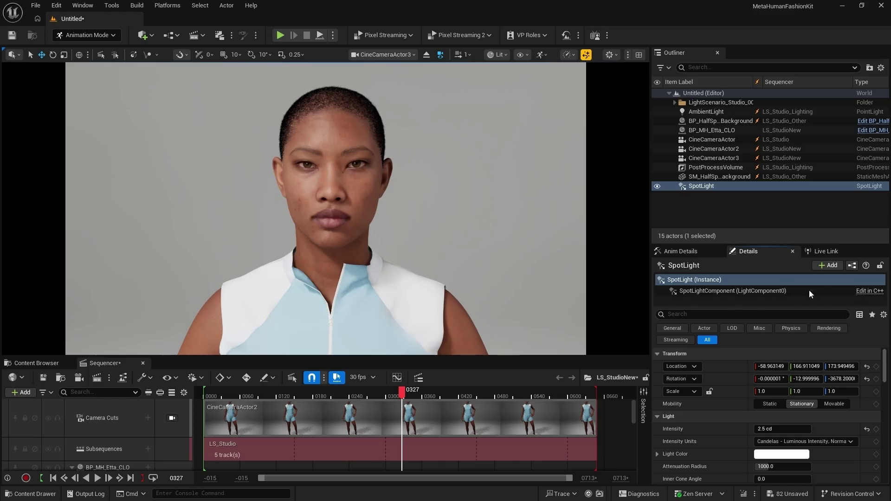
click(817, 252)
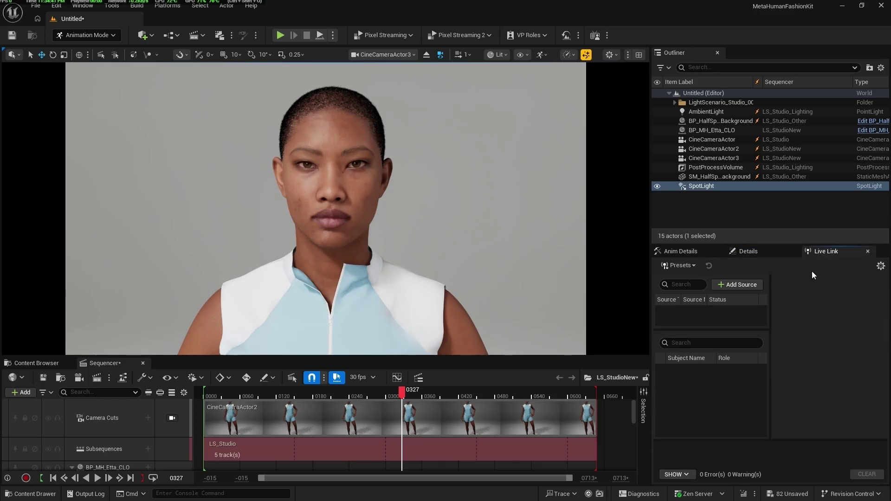
- Add a MetaHuman (Video) source on the Logitech BRIO and connect it as subject CLO
click(739, 285)
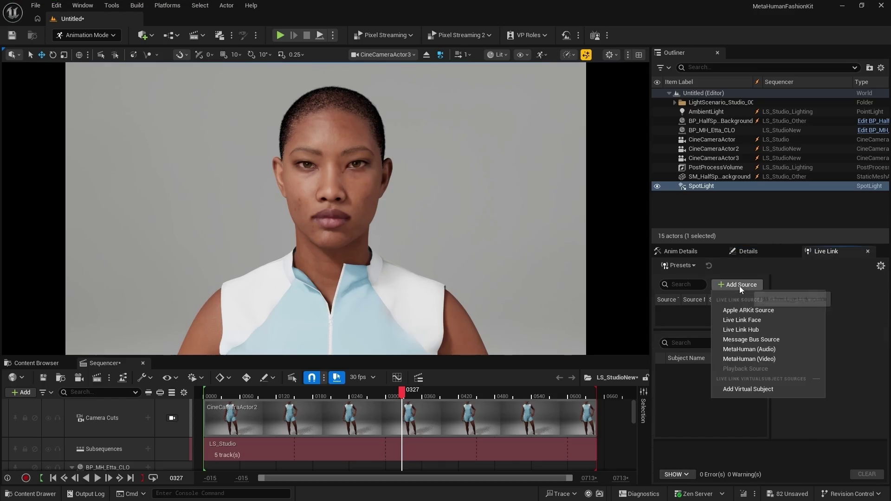
click(752, 358)
click(723, 309)
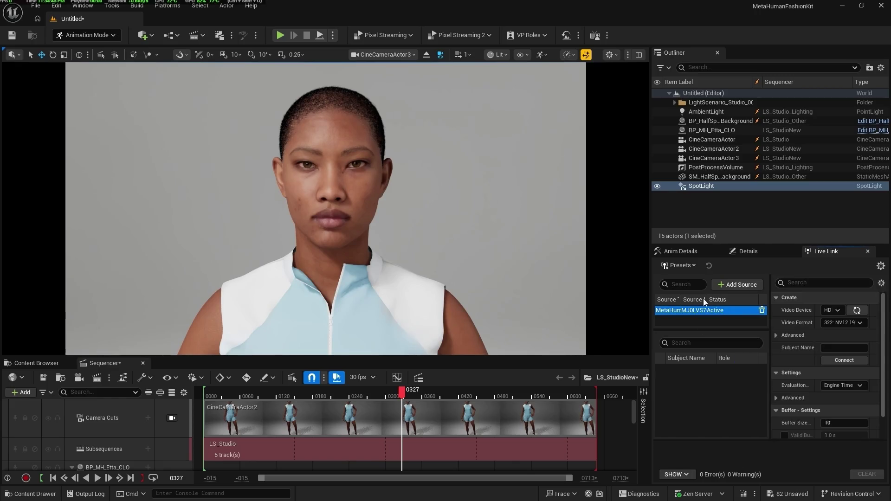
click(835, 310)
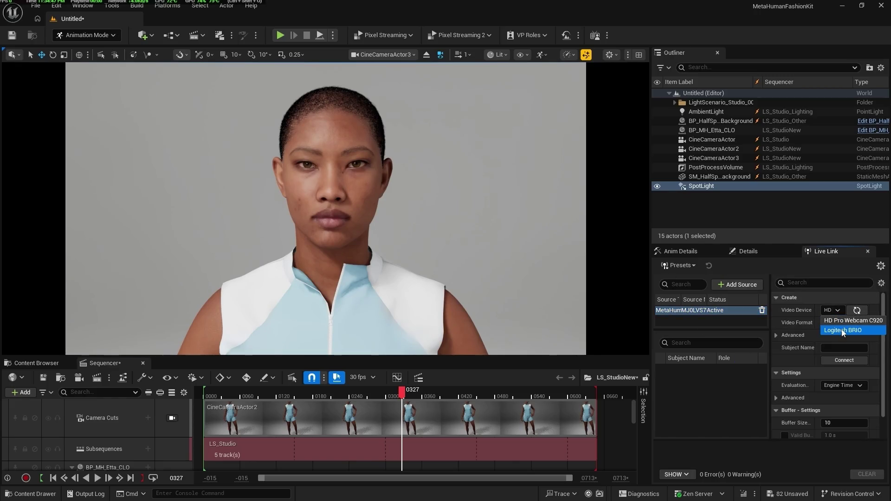
click(841, 329)
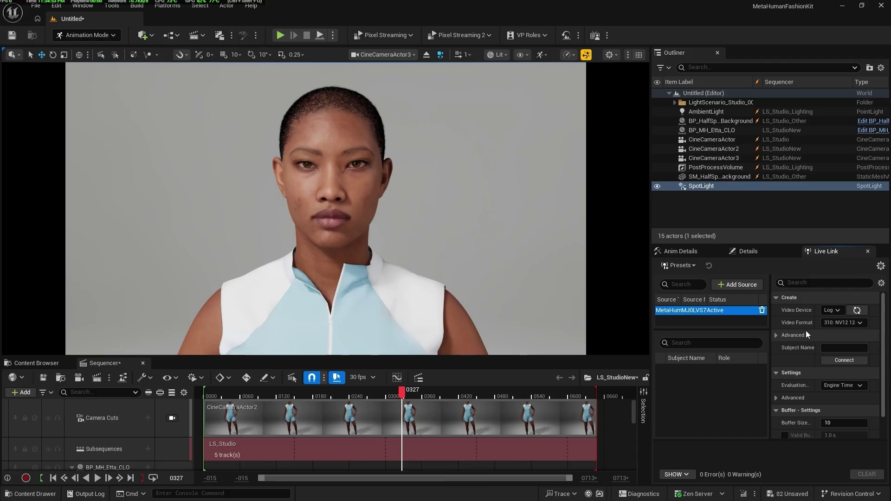
click(844, 348)
text(CLO)
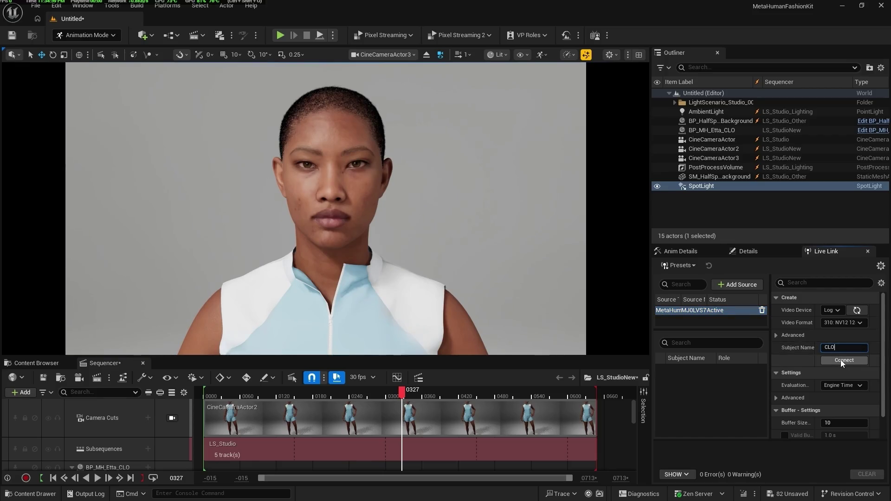
click(837, 359)
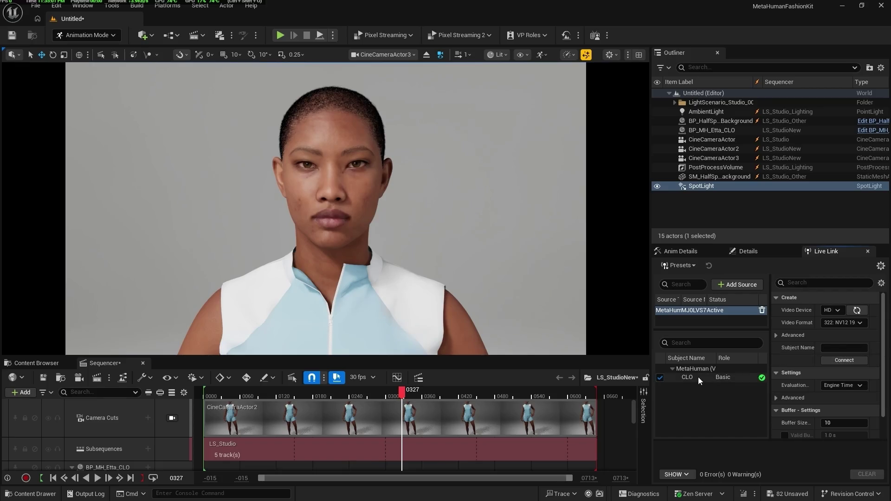
- Check the CLO subject, then bring up the BP_MH_Etta_CLO actor's properties
click(698, 377)
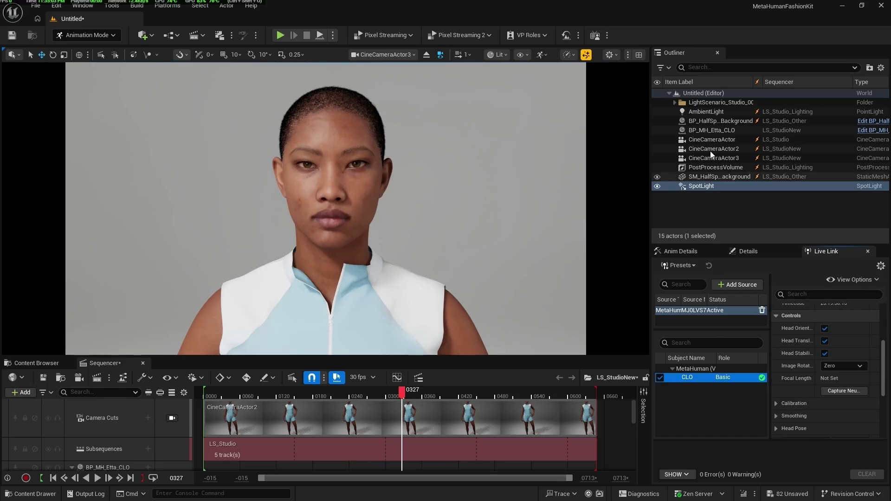
click(709, 131)
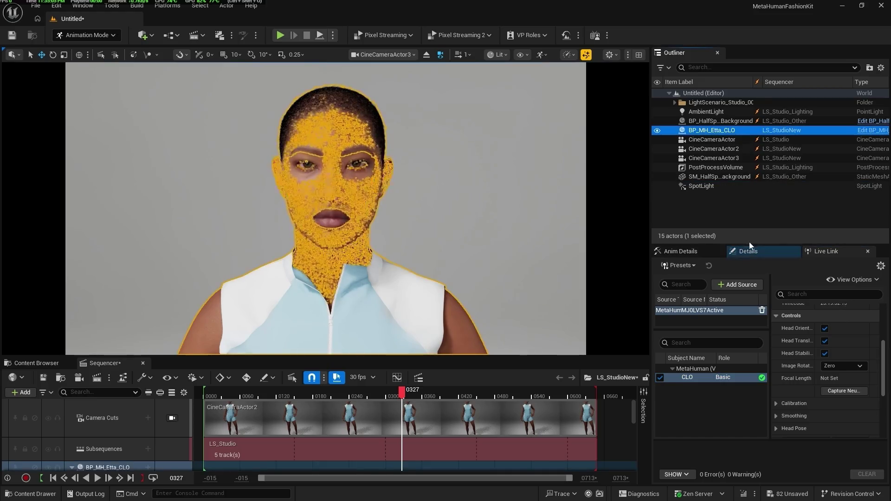
click(755, 252)
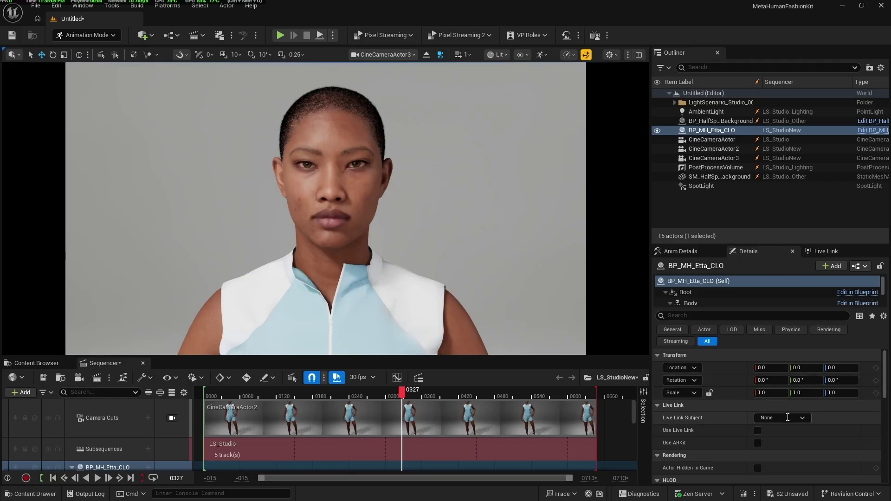
- Set BP_MH_Etta_CLO's Live Link Subject to CLO, enable Use Live Link, and capture neutral
click(803, 419)
click(787, 304)
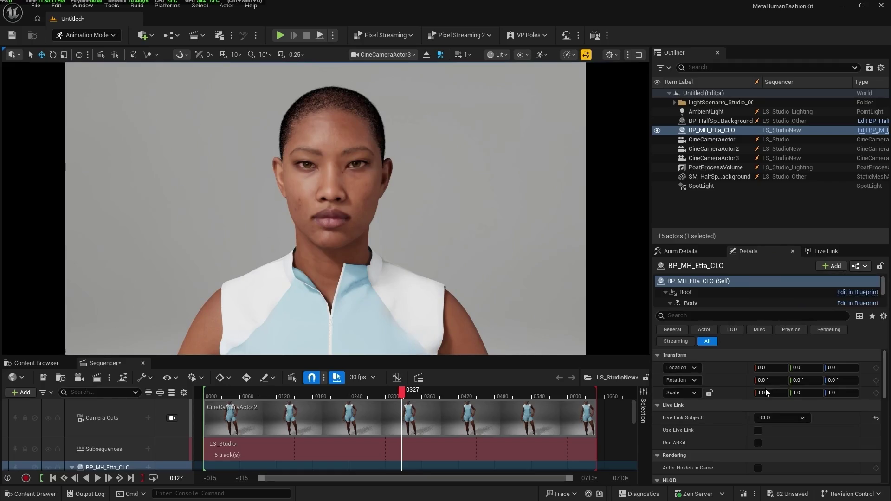
click(757, 431)
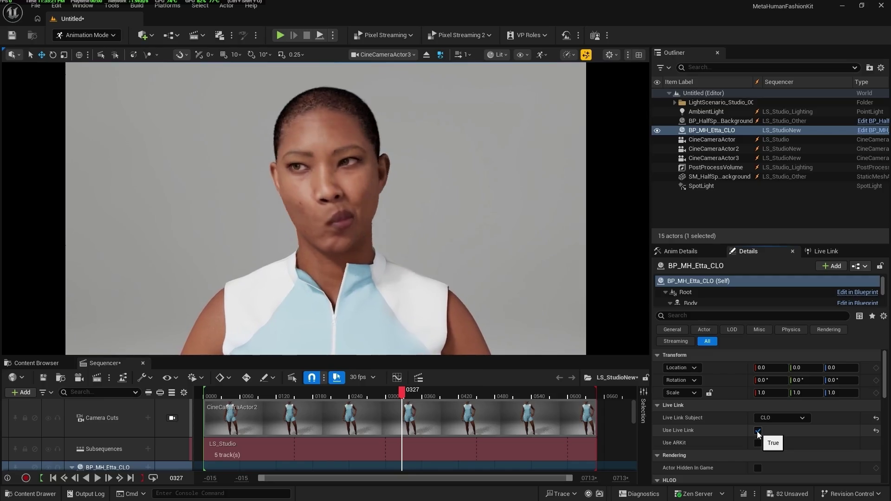
click(826, 252)
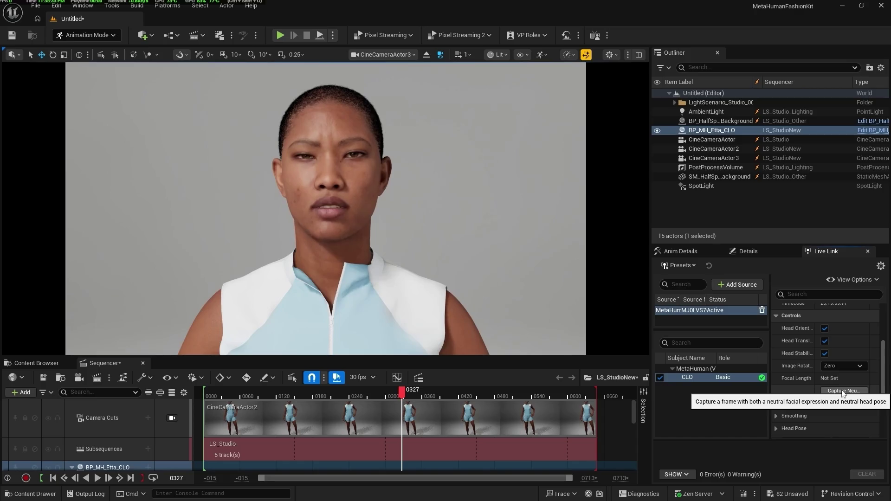
click(843, 390)
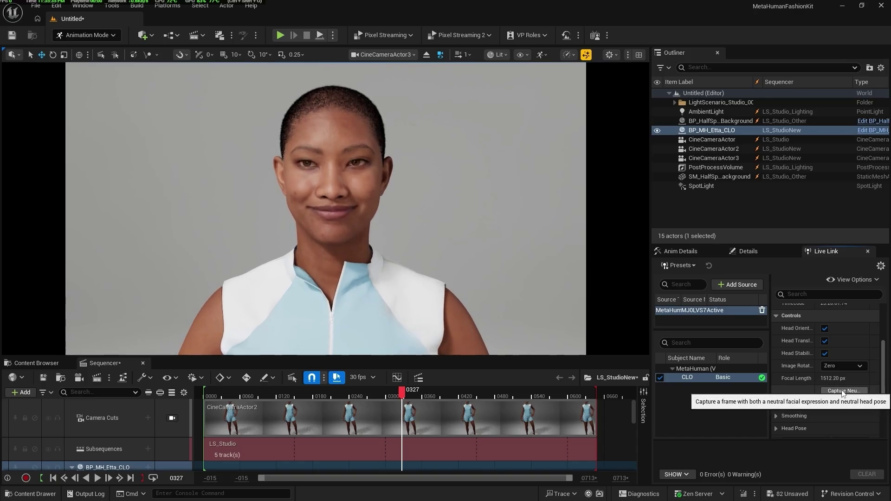